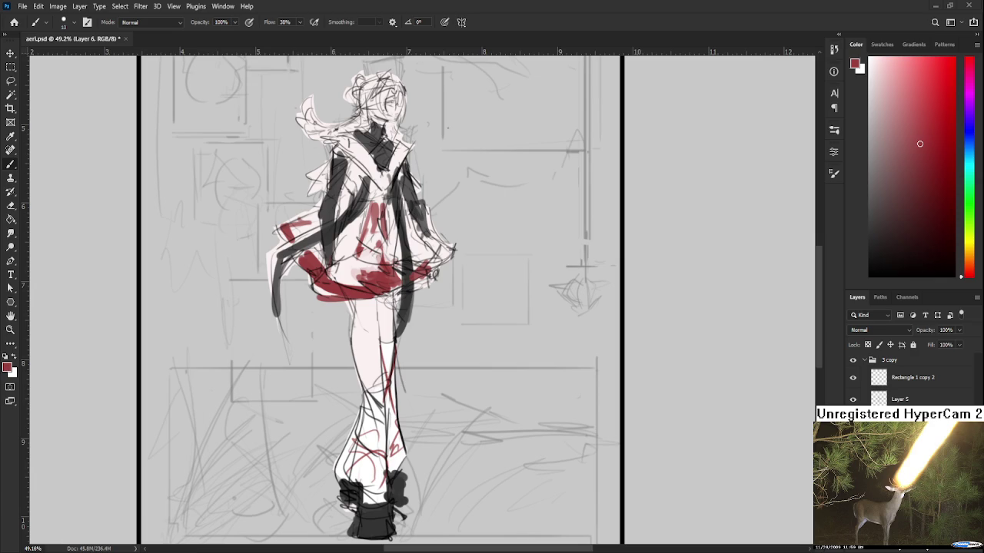
# Undo the stray red stroke on the collar and sample a near-white colour from the figure
pyautogui.scroll(-2, 364, 298)
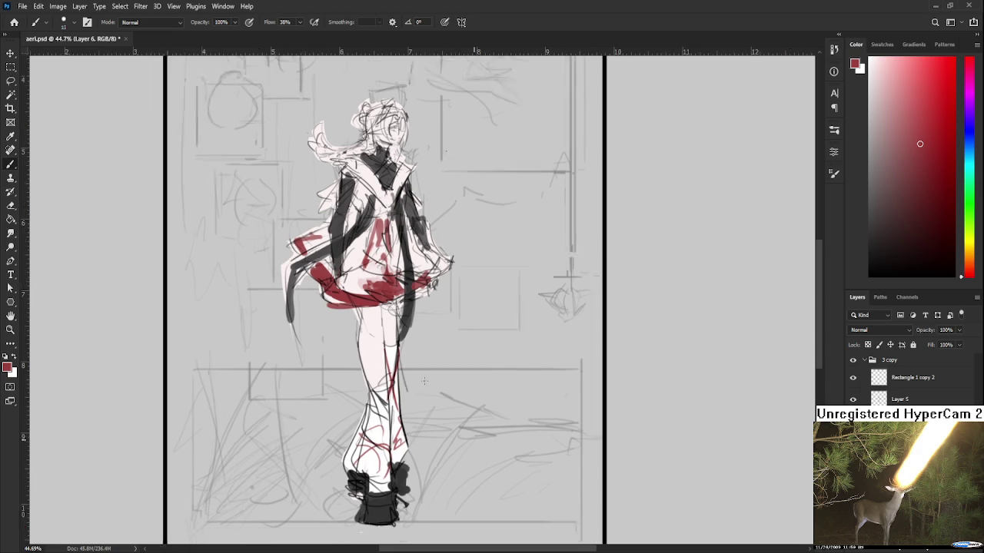
pyautogui.scroll(4, 364, 299)
pyautogui.moveTo(364, 298); pyautogui.dragTo(322, 416)
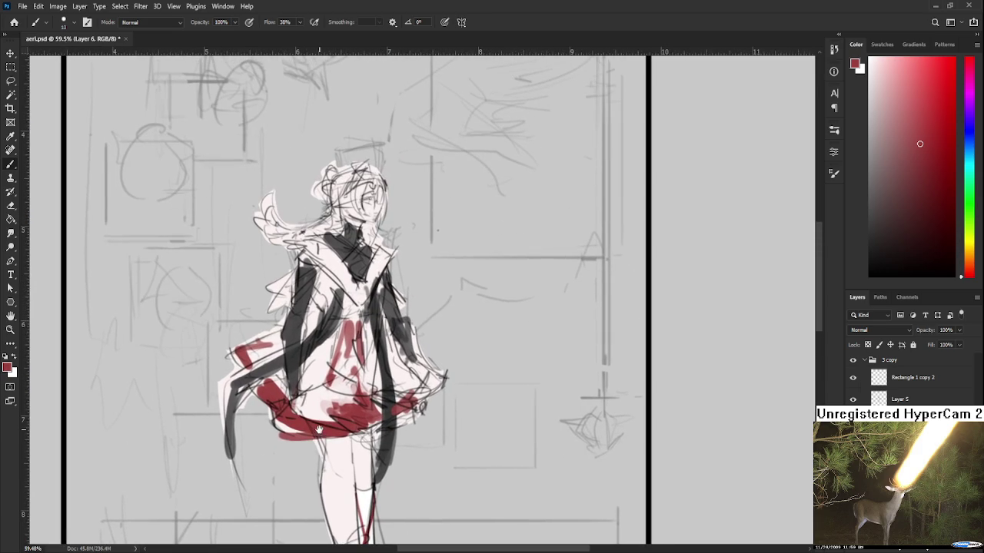
pyautogui.moveTo(347, 365); pyautogui.dragTo(362, 404)
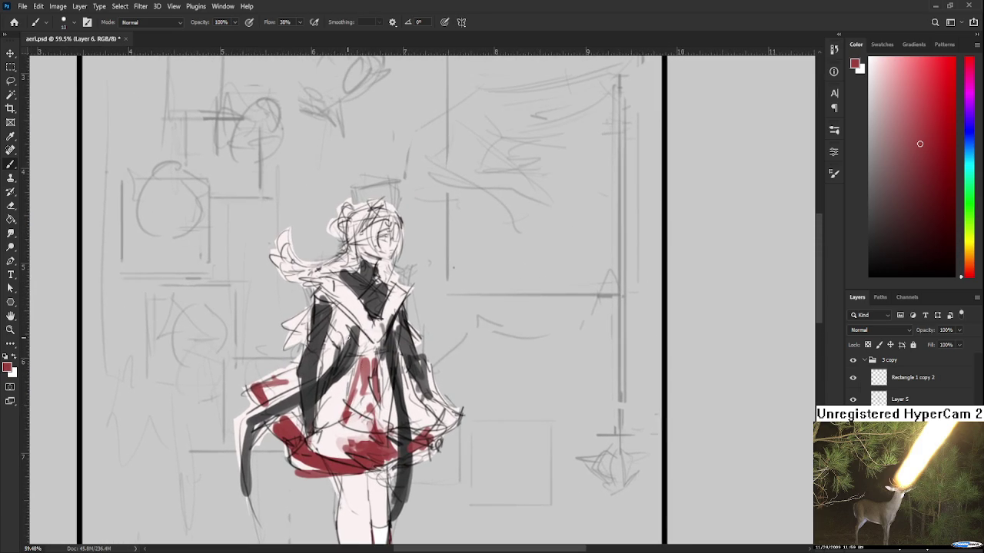
pyautogui.hotkey('ctrl', 'z')
pyautogui.hotkey('ctrl', 'z')
pyautogui.keyDown('alt'); pyautogui.click(410, 291); pyautogui.keyUp('alt')
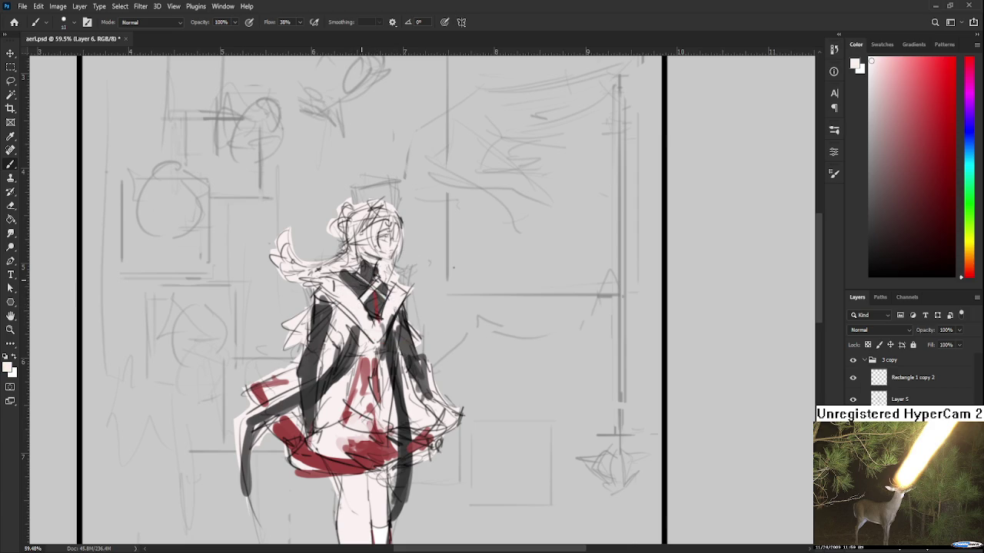
# Zoom in on the collar and set the foreground paint colour to near-black
pyautogui.moveTo(384, 286); pyautogui.dragTo(382, 321)
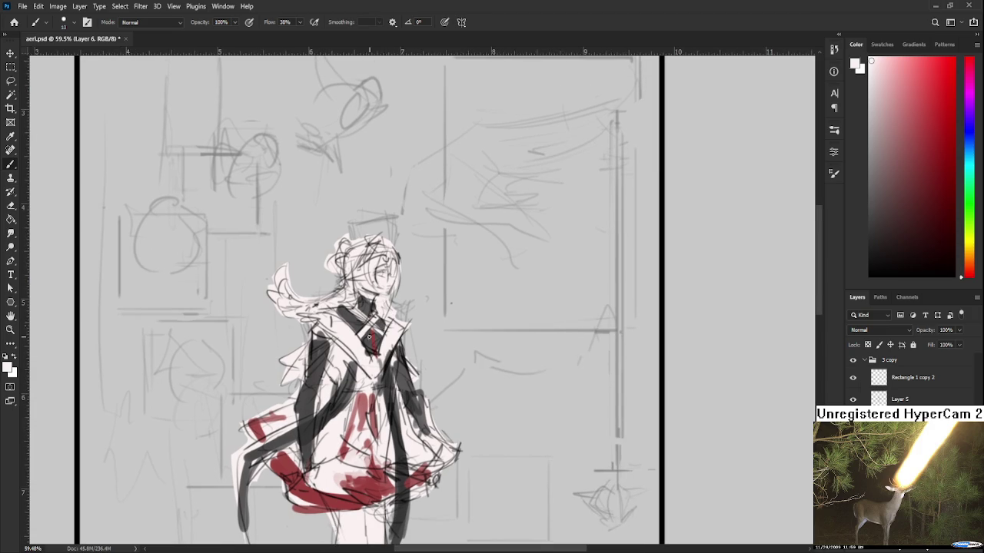
pyautogui.scroll(2, 369, 337)
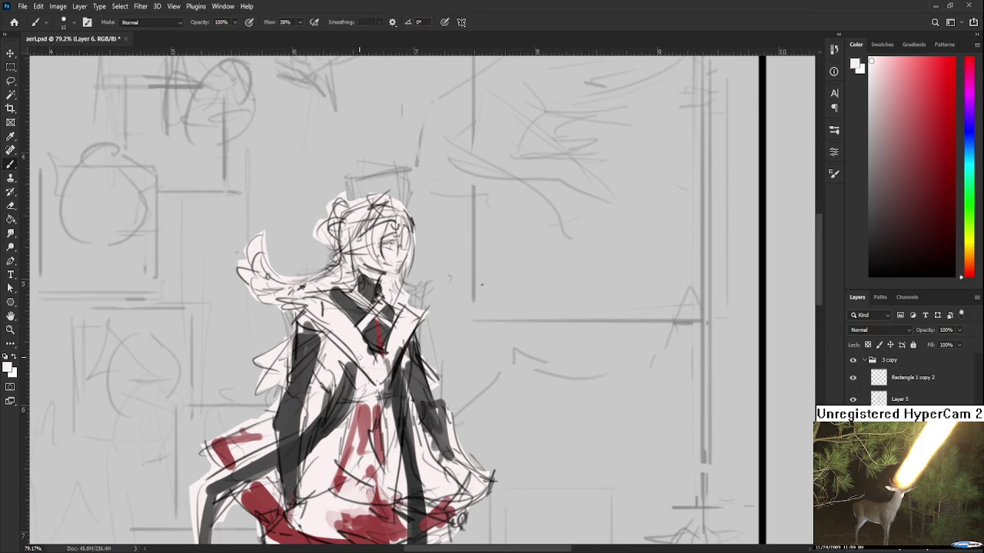
pyautogui.scroll(1, 388, 326)
pyautogui.scroll(-2, 384, 315)
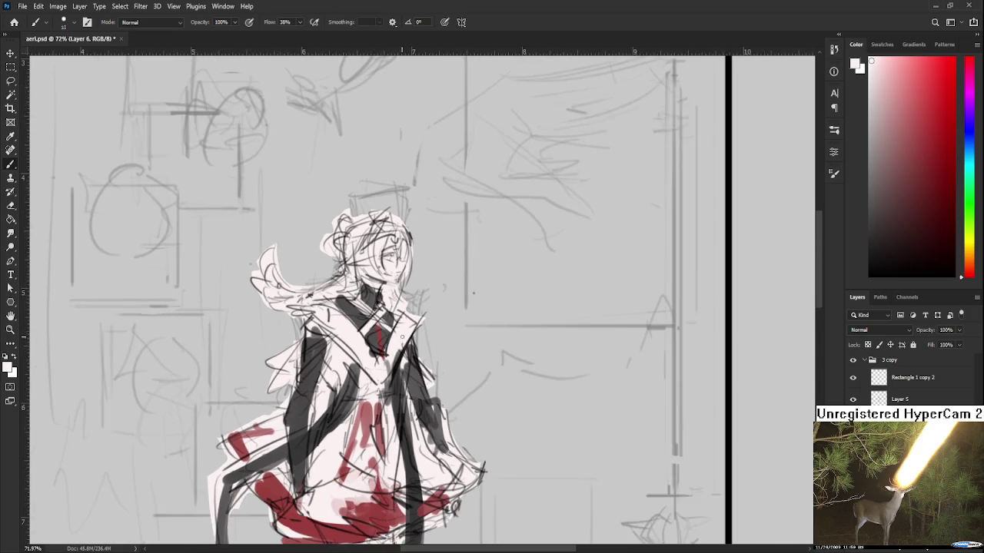
pyautogui.scroll(1, 382, 286)
pyautogui.scroll(-1, 373, 346)
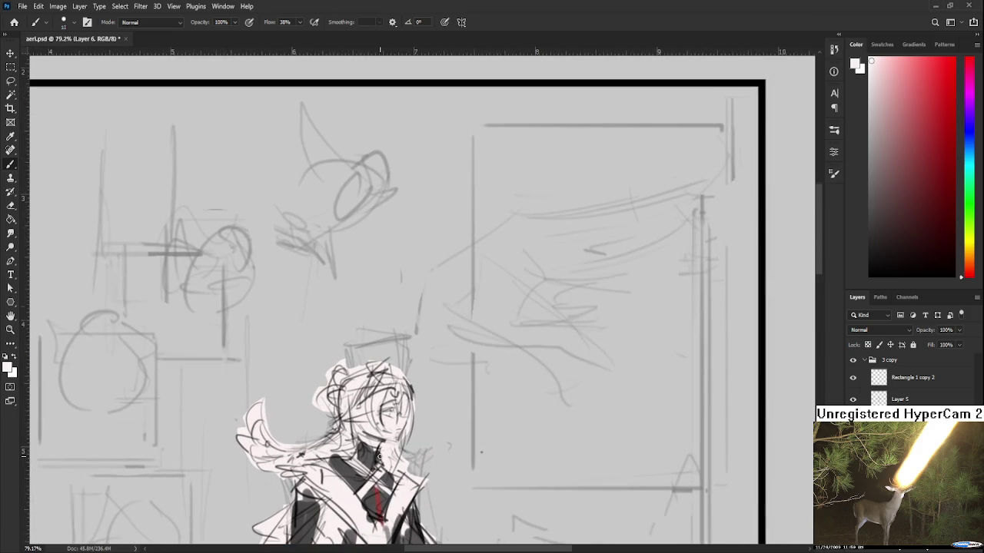
pyautogui.scroll(1, 361, 404)
pyautogui.scroll(1, 360, 406)
pyautogui.scroll(-2, 361, 406)
pyautogui.scroll(-1, 361, 411)
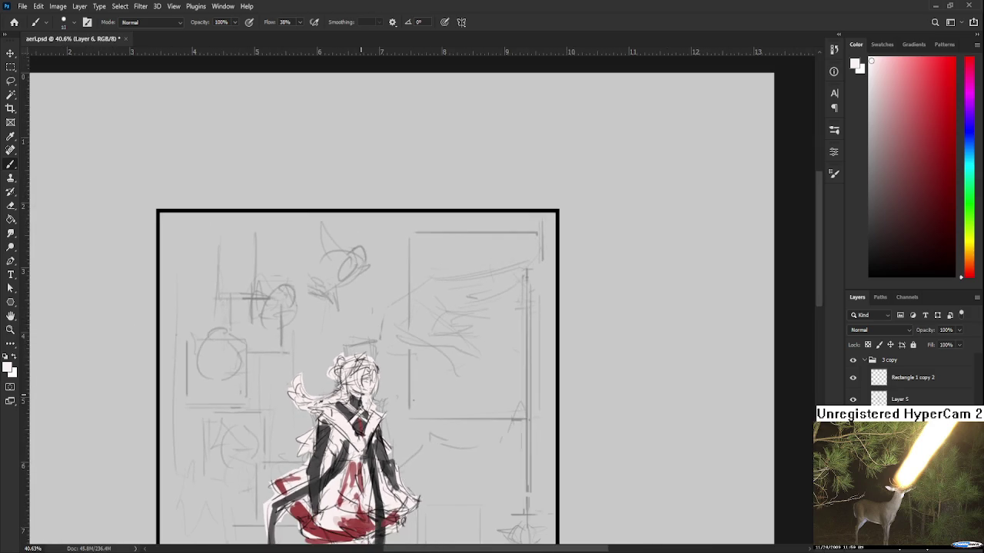
pyautogui.scroll(2, 360, 419)
pyautogui.scroll(3, 359, 432)
pyautogui.click(913, 259)
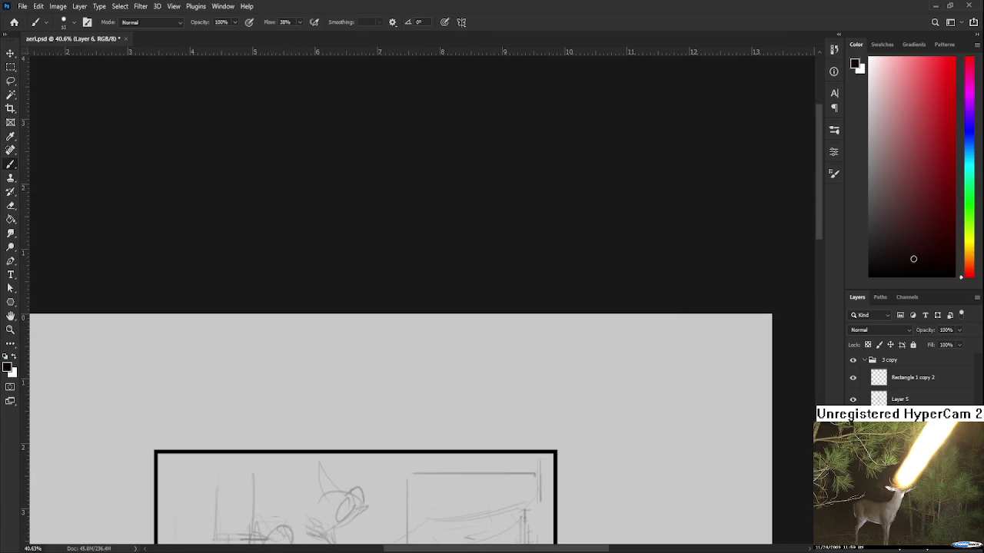
# Add a new Layer 7 above Layer 5 and begin sketching a trial box above the frame
pyautogui.click(907, 399)
pyautogui.click(951, 550)
pyautogui.scroll(3, 279, 358)
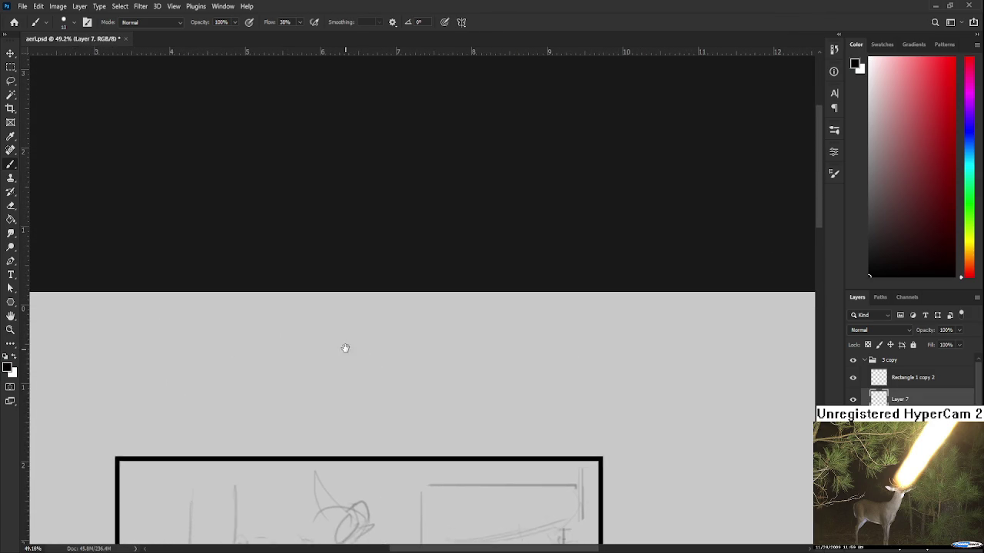
pyautogui.moveTo(319, 323); pyautogui.dragTo(294, 376)
pyautogui.hotkey('ctrl', 'z')
pyautogui.moveTo(320, 315); pyautogui.dragTo(392, 311)
pyautogui.hotkey('ctrl', 'z')
pyautogui.moveTo(297, 380)
pyautogui.mouseDown()
pyautogui.moveTo(412, 386)
pyautogui.moveTo(398, 373)
pyautogui.mouseUp()
pyautogui.hotkey('ctrl', 'z')
# Keep drawing and undoing trial lines for the box doodle above the frame
pyautogui.moveTo(315, 350)
pyautogui.mouseDown()
pyautogui.moveTo(301, 388)
pyautogui.moveTo(421, 341)
pyautogui.moveTo(418, 375)
pyautogui.mouseUp()
pyautogui.hotkey('ctrl', 'z')
pyautogui.moveTo(298, 332)
pyautogui.mouseDown()
pyautogui.moveTo(300, 374)
pyautogui.moveTo(401, 329)
pyautogui.mouseUp()
pyautogui.hotkey('ctrl', 'z')
pyautogui.moveTo(301, 335)
pyautogui.mouseDown()
pyautogui.moveTo(414, 324)
pyautogui.moveTo(419, 343)
pyautogui.mouseUp()
pyautogui.hotkey('ctrl', 'z')
pyautogui.moveTo(300, 337); pyautogui.dragTo(428, 324)
pyautogui.hotkey('ctrl', 'z')
pyautogui.hotkey('ctrl', 'z')
pyautogui.moveTo(311, 349); pyautogui.dragTo(367, 336)
pyautogui.moveTo(371, 340); pyautogui.dragTo(386, 335)
pyautogui.hotkey('ctrl', 'z')
pyautogui.moveTo(314, 355)
pyautogui.mouseDown()
pyautogui.moveTo(412, 350)
pyautogui.moveTo(312, 375)
pyautogui.moveTo(336, 373)
pyautogui.mouseUp()
pyautogui.hotkey('ctrl', 'z')
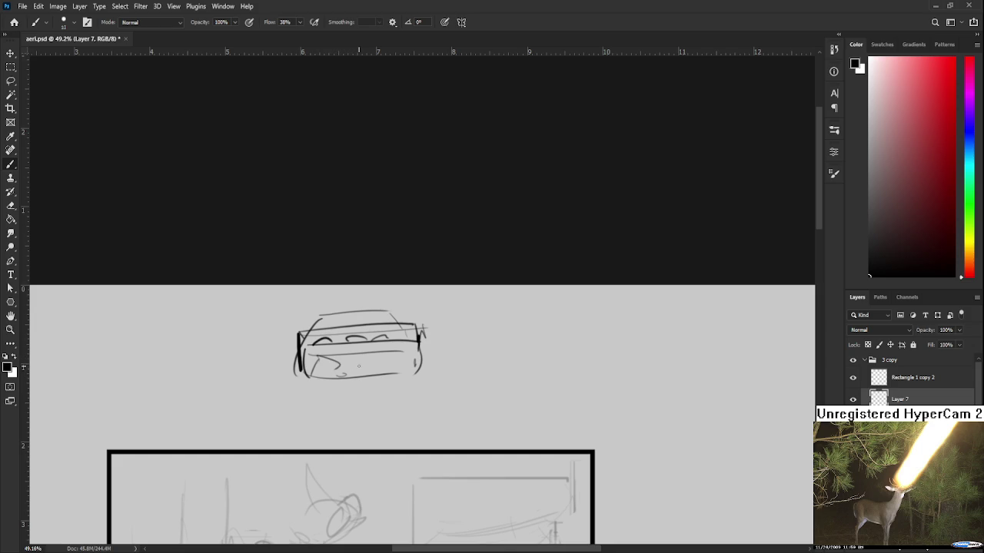
pyautogui.moveTo(365, 374)
pyautogui.mouseDown()
pyautogui.moveTo(338, 331)
pyautogui.moveTo(315, 334)
pyautogui.moveTo(339, 319)
pyautogui.moveTo(315, 335)
pyautogui.moveTo(361, 314)
pyautogui.moveTo(319, 333)
pyautogui.moveTo(360, 330)
pyautogui.moveTo(308, 314)
pyautogui.moveTo(332, 330)
pyautogui.moveTo(382, 310)
pyautogui.moveTo(378, 340)
pyautogui.moveTo(385, 309)
pyautogui.mouseUp()
pyautogui.hotkey('ctrl', 'z')
pyautogui.hotkey('ctrl', 'z')
pyautogui.hotkey('ctrl', 'z')
pyautogui.hotkey('ctrl', 'z')
pyautogui.hotkey('ctrl', 'z')
pyautogui.hotkey('ctrl', 'z')
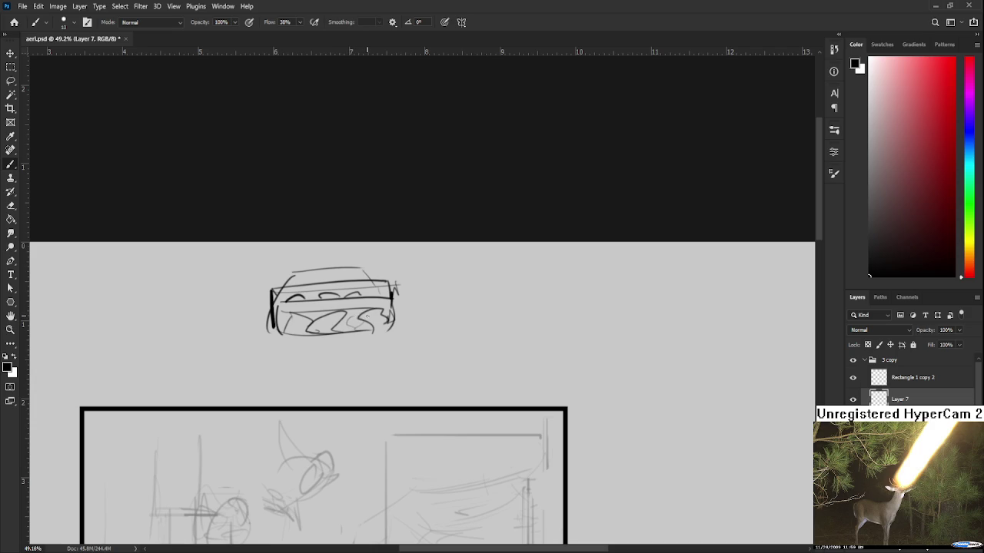
# Lasso the box doodle, delete it, and clear the selection
pyautogui.press('l')
pyautogui.moveTo(404, 347); pyautogui.dragTo(408, 347)
pyautogui.press('Delete')
pyautogui.hotkey('ctrl', 'd')
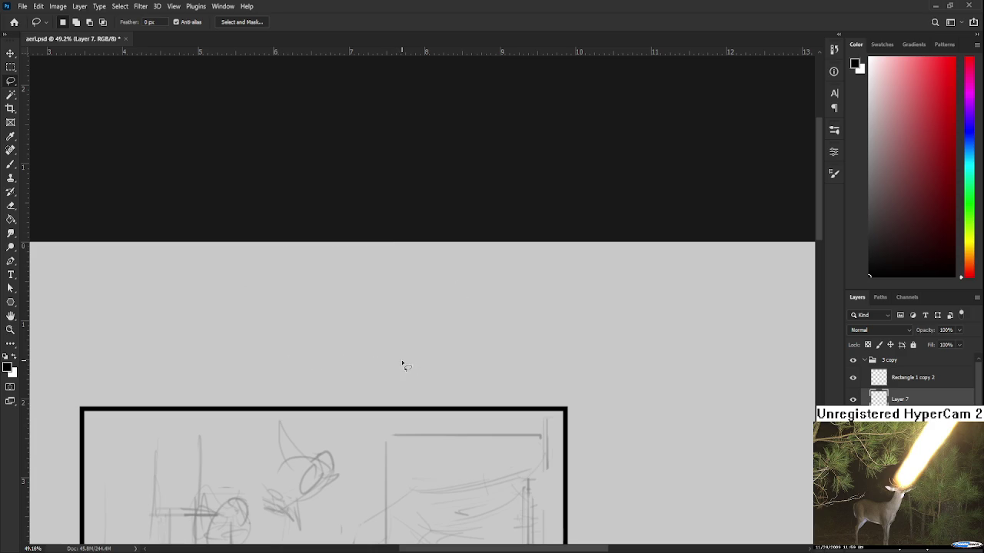
# Zoom in to the character's head and return to the Brush with white as the paint colour
pyautogui.keyDown('alt'); pyautogui.scroll(-2, 402, 364); pyautogui.keyUp('alt')
pyautogui.keyDown('alt'); pyautogui.scroll(-2, 384, 350); pyautogui.keyUp('alt')
pyautogui.keyDown('alt'); pyautogui.scroll(-1, 380, 344); pyautogui.keyUp('alt')
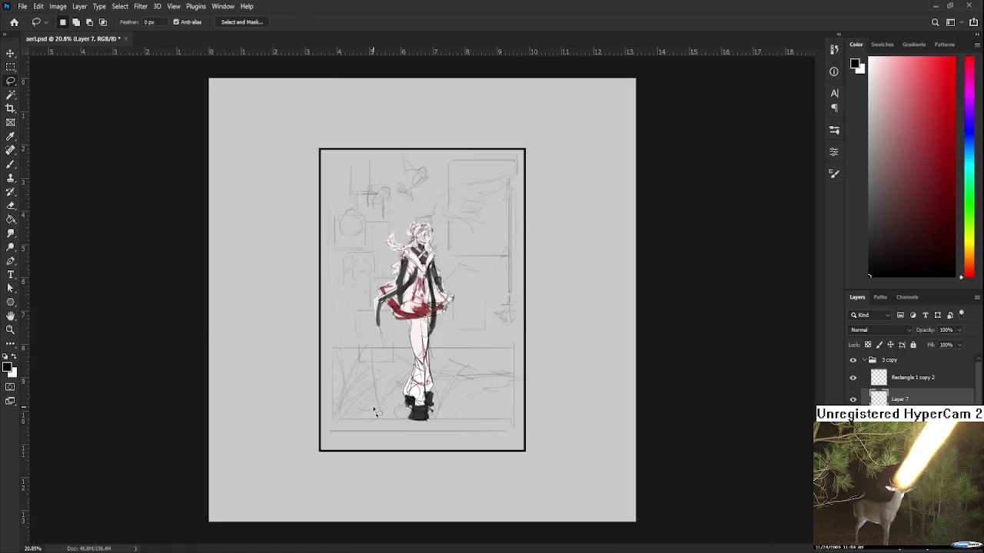
pyautogui.keyDown('alt'); pyautogui.scroll(1, 376, 412); pyautogui.keyUp('alt')
pyautogui.keyDown('alt'); pyautogui.scroll(1, 376, 412); pyautogui.keyUp('alt')
pyautogui.keyDown('alt'); pyautogui.scroll(1, 305, 422); pyautogui.keyUp('alt')
pyautogui.moveTo(304, 421); pyautogui.dragTo(327, 483)
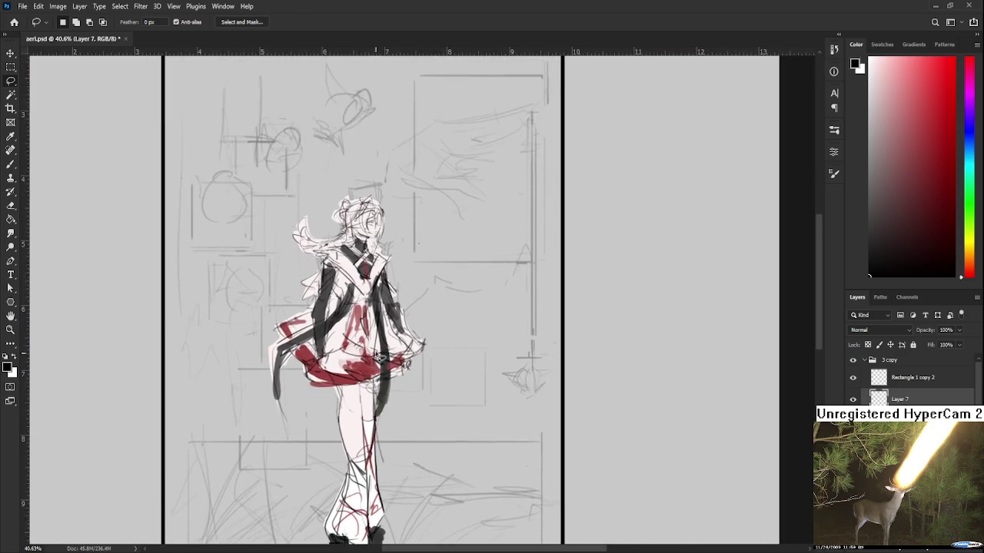
pyautogui.keyDown('alt'); pyautogui.scroll(1, 292, 307); pyautogui.keyUp('alt')
pyautogui.keyDown('alt'); pyautogui.scroll(2, 230, 292); pyautogui.keyUp('alt')
pyautogui.keyDown('alt'); pyautogui.scroll(1, 154, 277); pyautogui.keyUp('alt')
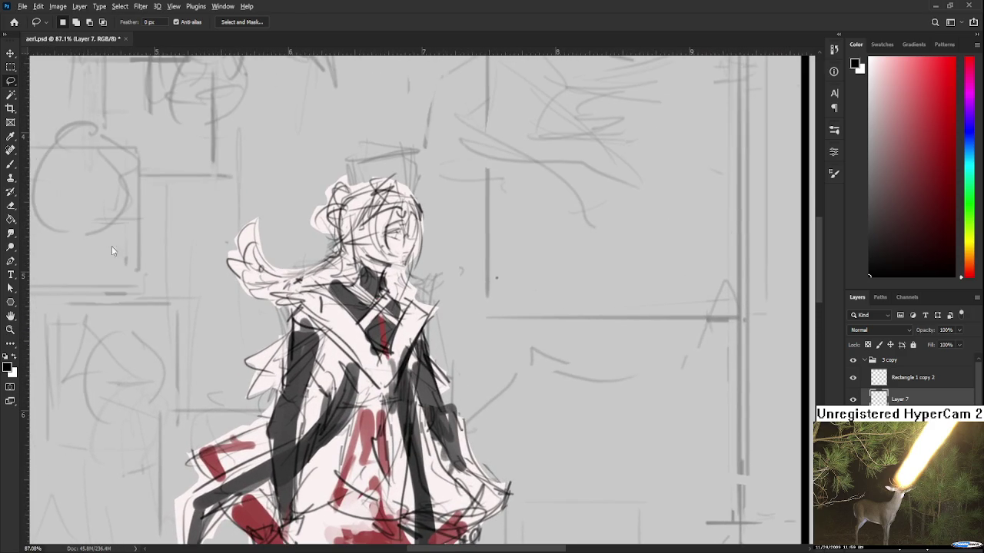
pyautogui.keyDown('alt'); pyautogui.scroll(1, 365, 300); pyautogui.keyUp('alt')
pyautogui.keyDown('alt'); pyautogui.scroll(2, 365, 300); pyautogui.keyUp('alt')
pyautogui.keyDown('alt'); pyautogui.scroll(1, 364, 300); pyautogui.keyUp('alt')
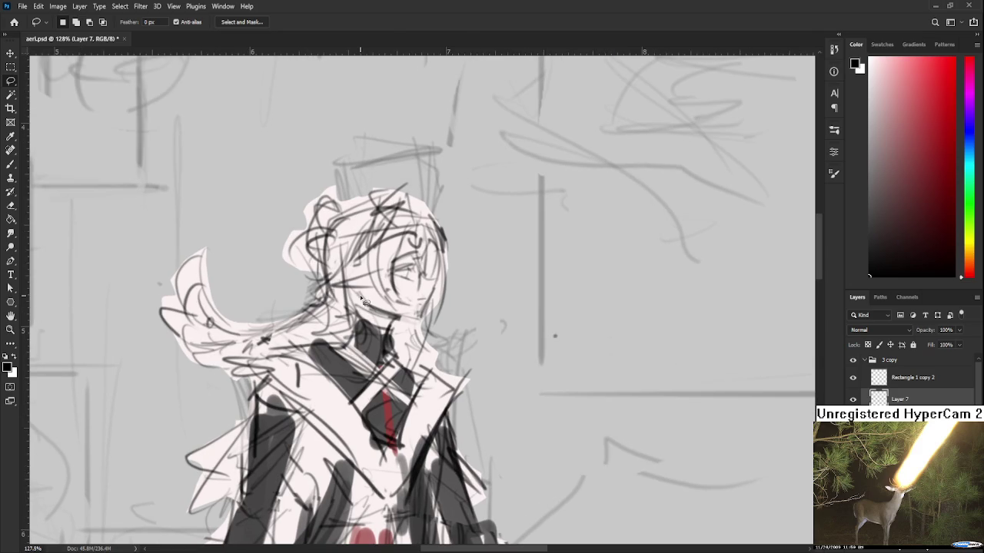
pyautogui.press('b')
pyautogui.press('x')
# Mix a slightly lightened olive-green paint colour in the Color panel
pyautogui.click(881, 177)
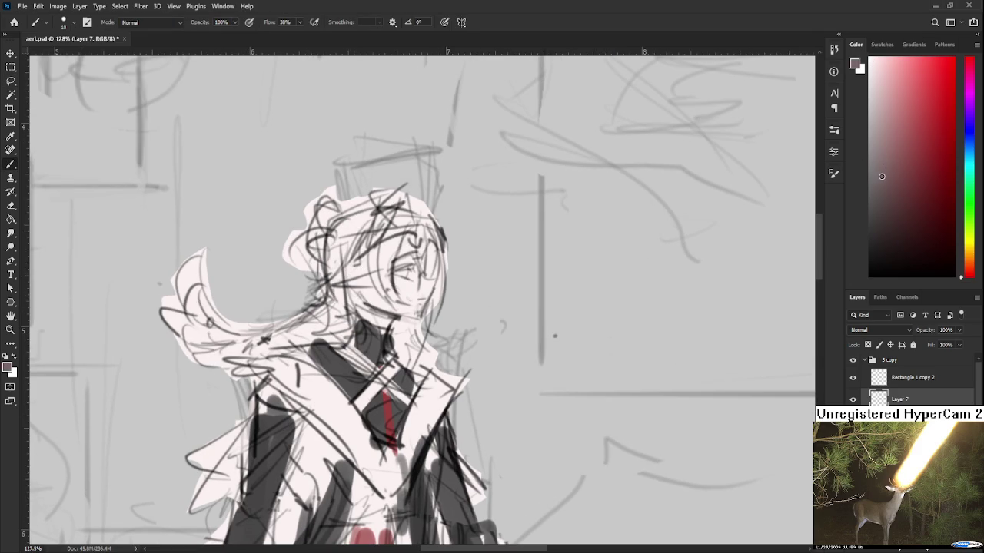
pyautogui.click(970, 238)
pyautogui.click(880, 182)
pyautogui.click(882, 174)
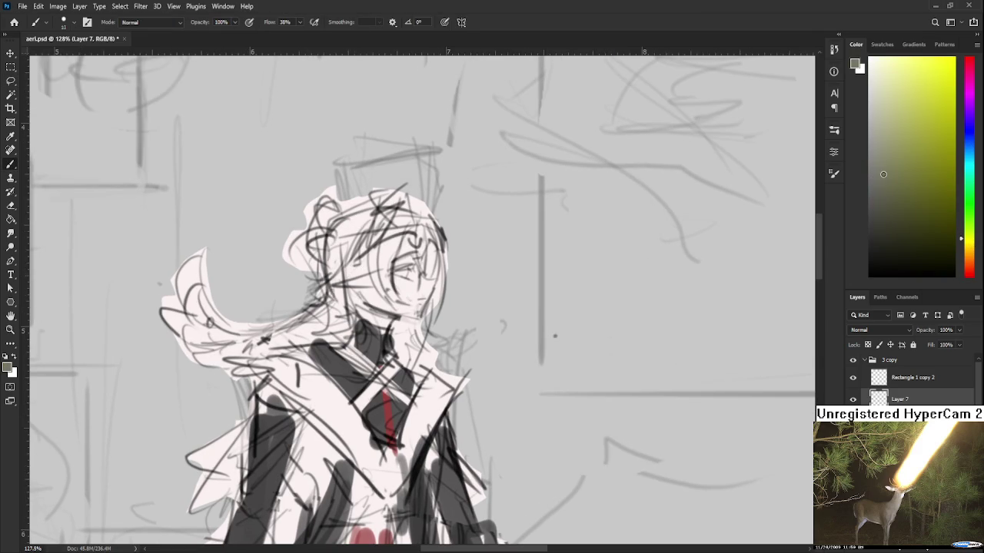
# Test an olive stroke on the face, undo it, and enlarge the brush
pyautogui.moveTo(361, 246); pyautogui.dragTo(360, 311)
pyautogui.scroll(-2, 349, 269)
pyautogui.hotkey('ctrl', 'z')
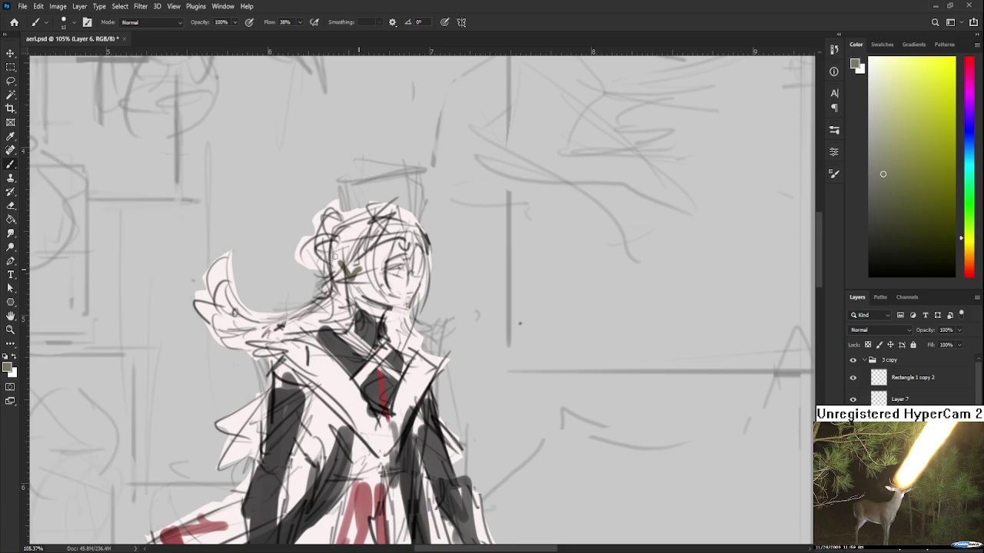
pyautogui.press(']')
pyautogui.press(']')
pyautogui.press(']')
pyautogui.press(']')
# Paint olive over the neck and left hair toward the face, redoing strokes as needed
pyautogui.moveTo(345, 286)
pyautogui.mouseDown()
pyautogui.moveTo(352, 302)
pyautogui.moveTo(369, 285)
pyautogui.moveTo(354, 253)
pyautogui.moveTo(332, 246)
pyautogui.moveTo(396, 219)
pyautogui.moveTo(380, 242)
pyautogui.moveTo(325, 250)
pyautogui.moveTo(318, 234)
pyautogui.mouseUp()
pyautogui.hotkey('ctrl', 'z')
pyautogui.hotkey('ctrl', 'z')
pyautogui.moveTo(319, 246)
pyautogui.mouseDown()
pyautogui.moveTo(324, 224)
pyautogui.moveTo(335, 250)
pyautogui.mouseUp()
pyautogui.moveTo(306, 215)
pyautogui.mouseDown()
pyautogui.moveTo(343, 270)
pyautogui.moveTo(365, 262)
pyautogui.mouseUp()
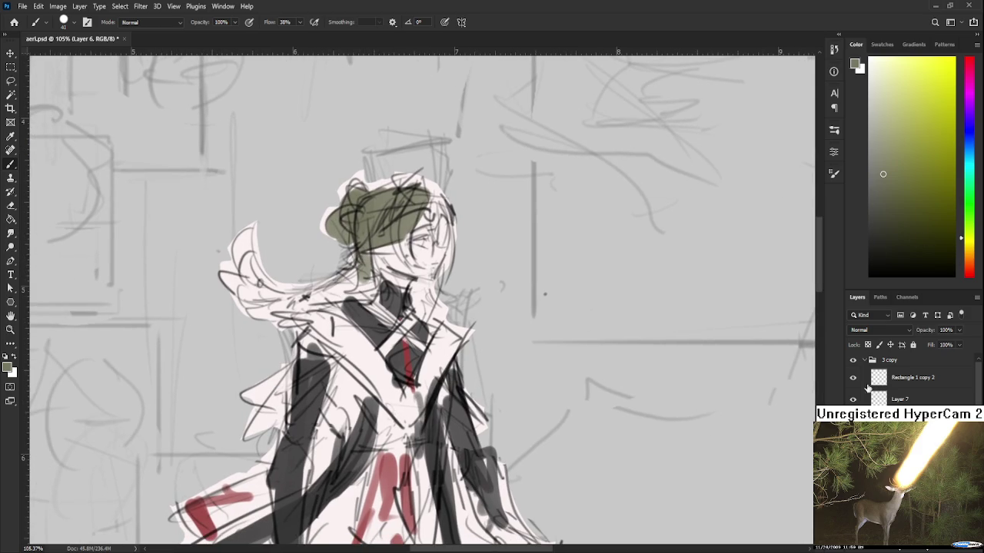
pyautogui.scroll(-2, 345, 323)
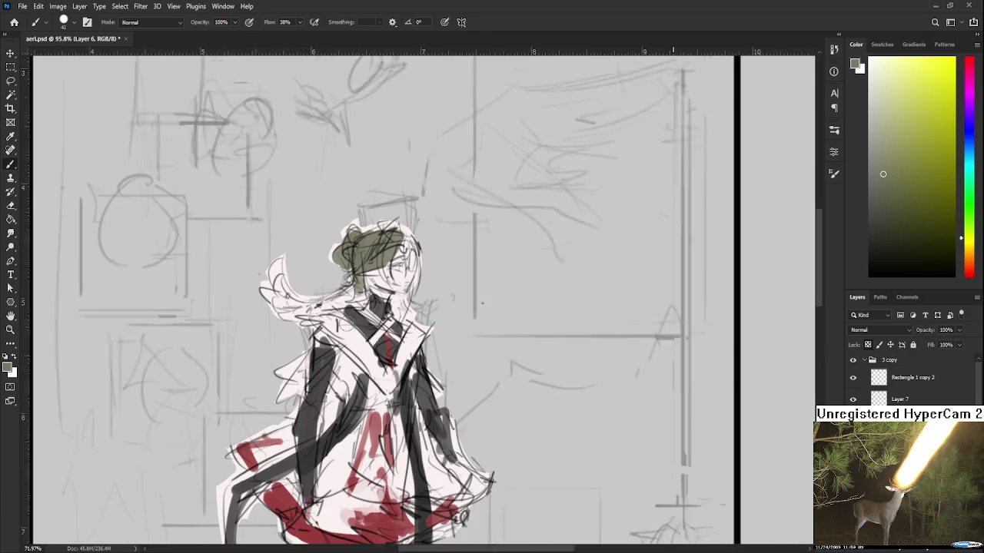
pyautogui.scroll(-1, 344, 323)
pyautogui.moveTo(357, 296)
pyautogui.mouseDown()
pyautogui.moveTo(289, 315)
pyautogui.moveTo(309, 315)
pyautogui.mouseUp()
pyautogui.hotkey('ctrl', 'z')
pyautogui.hotkey('ctrl', 'z')
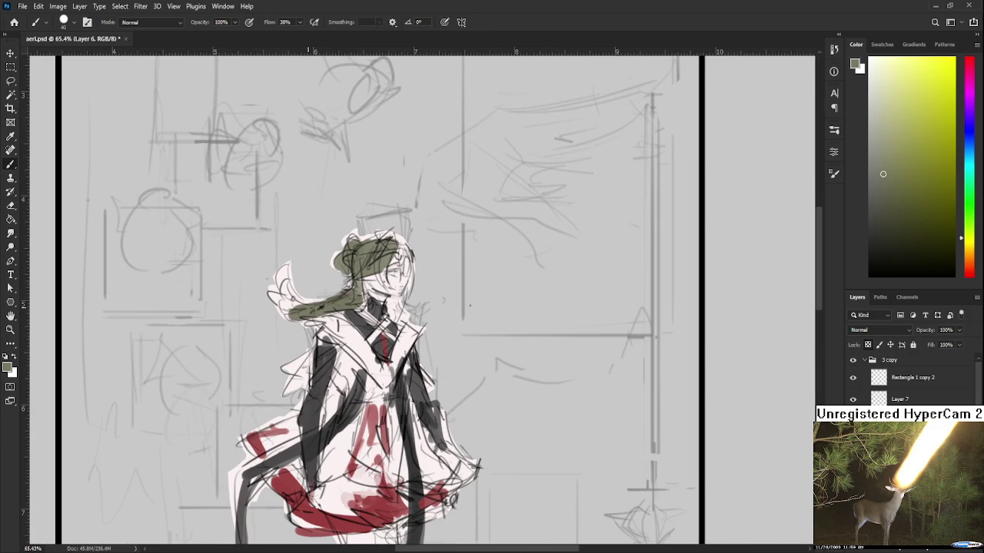
# Extend the flowing olive ponytail up-left, then zoom around to inspect the figure
pyautogui.moveTo(338, 295); pyautogui.dragTo(359, 328)
pyautogui.moveTo(311, 350)
pyautogui.mouseDown()
pyautogui.moveTo(278, 319)
pyautogui.moveTo(292, 315)
pyautogui.moveTo(297, 294)
pyautogui.mouseUp()
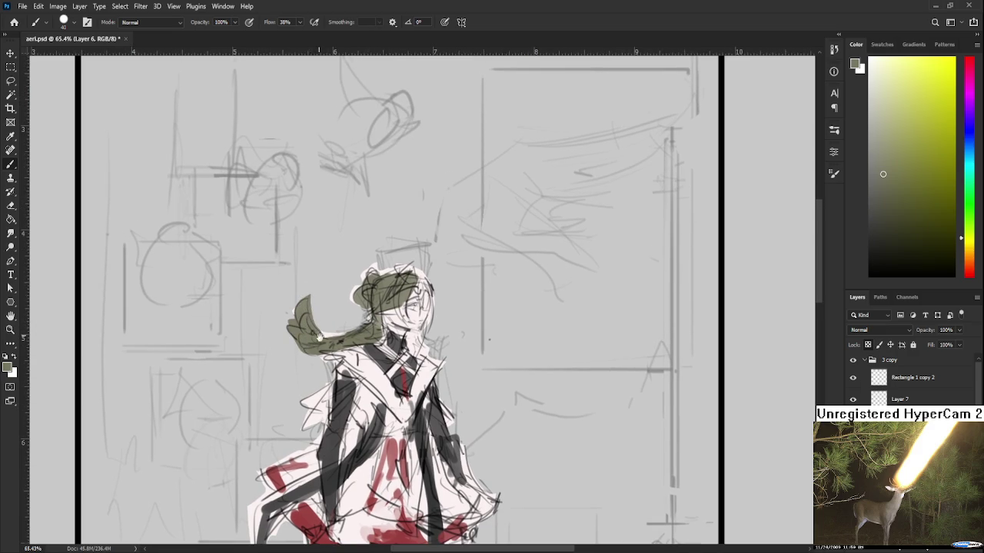
pyautogui.moveTo(314, 330); pyautogui.dragTo(322, 303)
pyautogui.scroll(1, 372, 324)
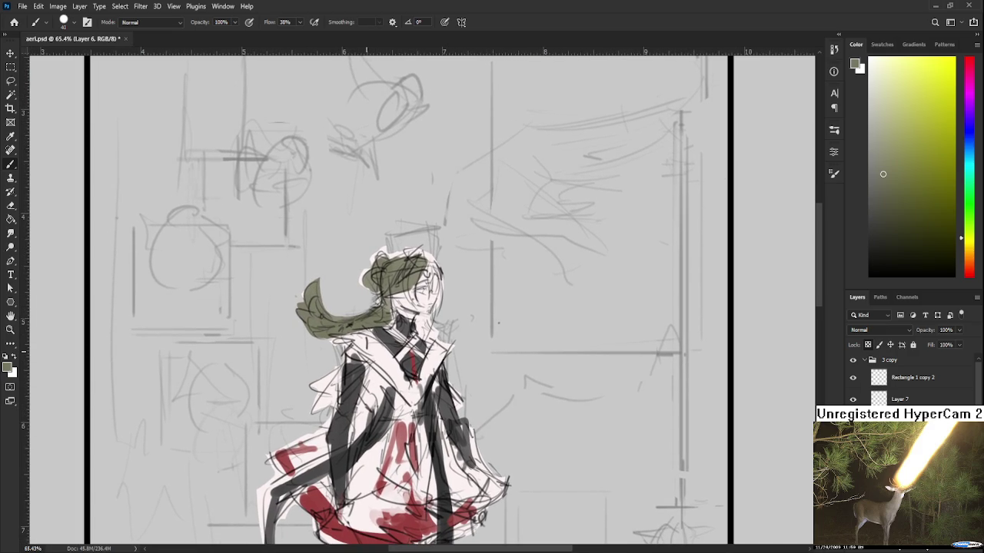
pyautogui.scroll(-1, 332, 347)
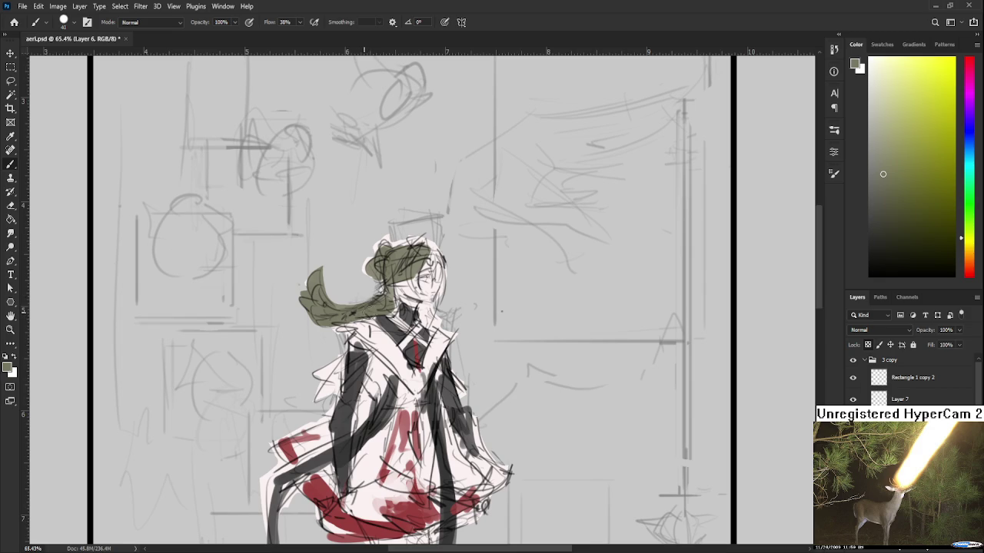
pyautogui.scroll(1, 363, 315)
pyautogui.scroll(1, 350, 316)
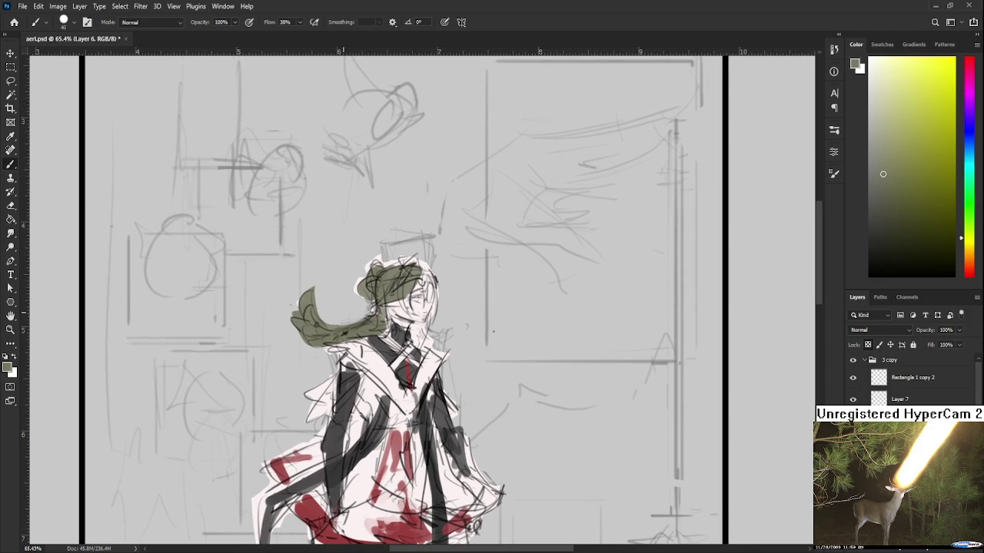
pyautogui.scroll(-2, 339, 292)
pyautogui.scroll(-1, 337, 295)
pyautogui.scroll(-1, 336, 299)
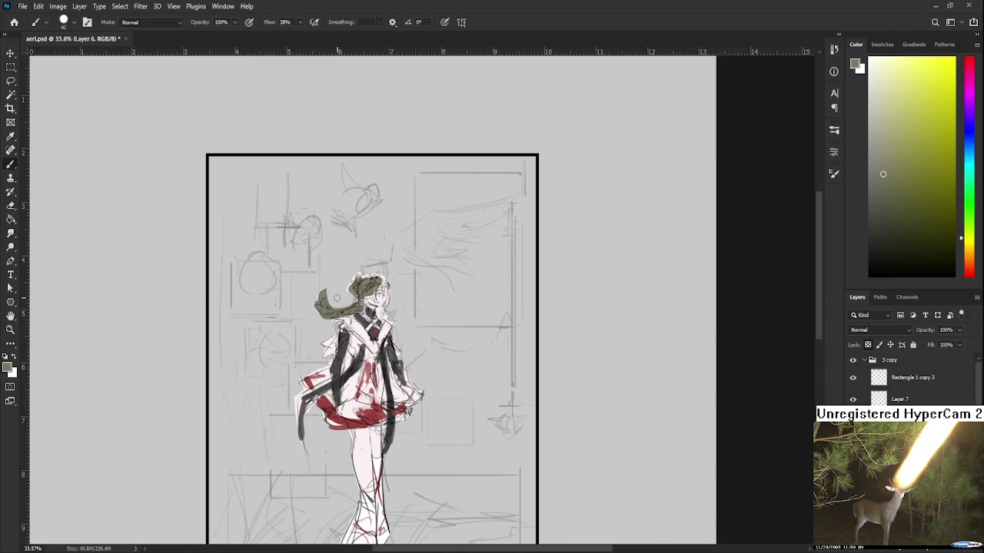
pyautogui.scroll(2, 336, 302)
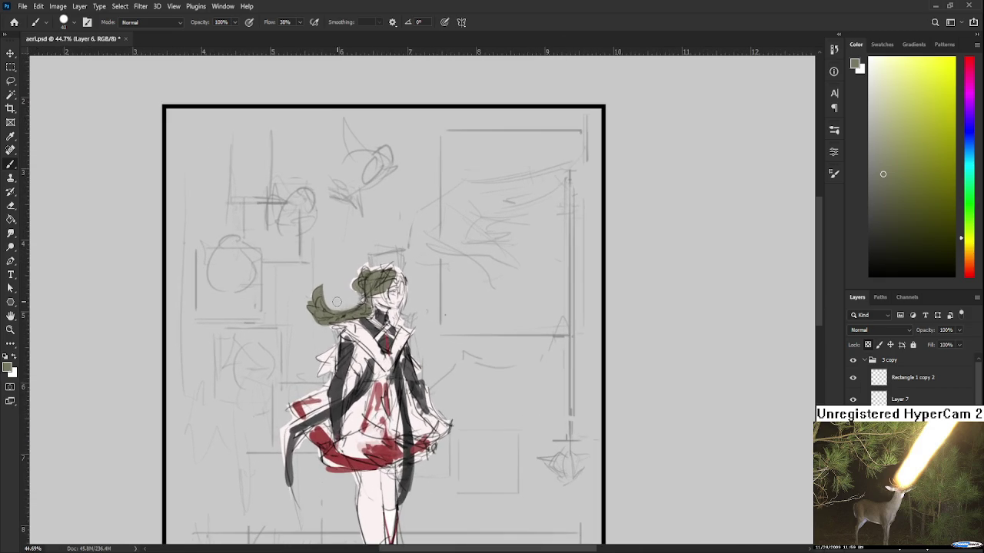
pyautogui.scroll(2, 340, 302)
pyautogui.scroll(1, 343, 309)
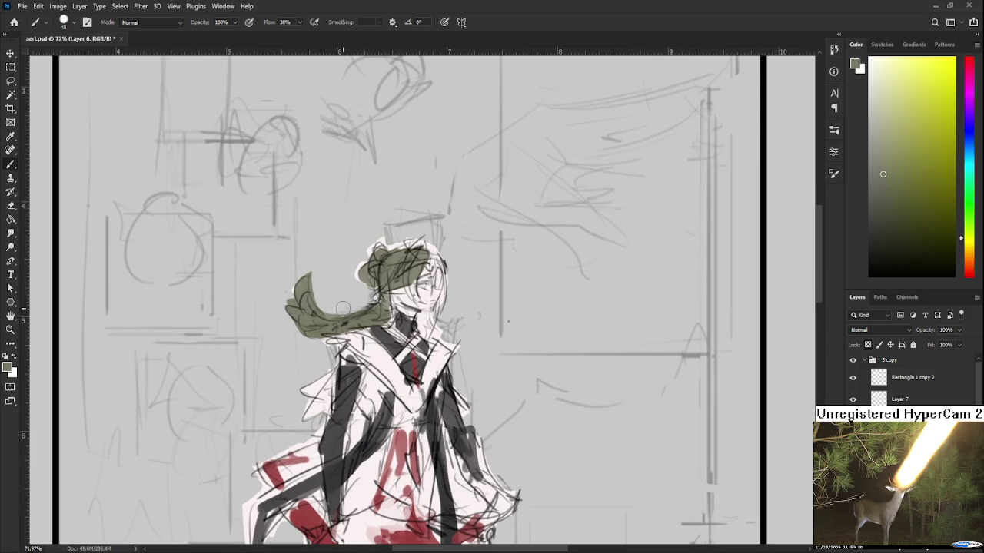
pyautogui.scroll(1, 343, 308)
pyautogui.scroll(-1, 343, 309)
pyautogui.scroll(-1, 343, 308)
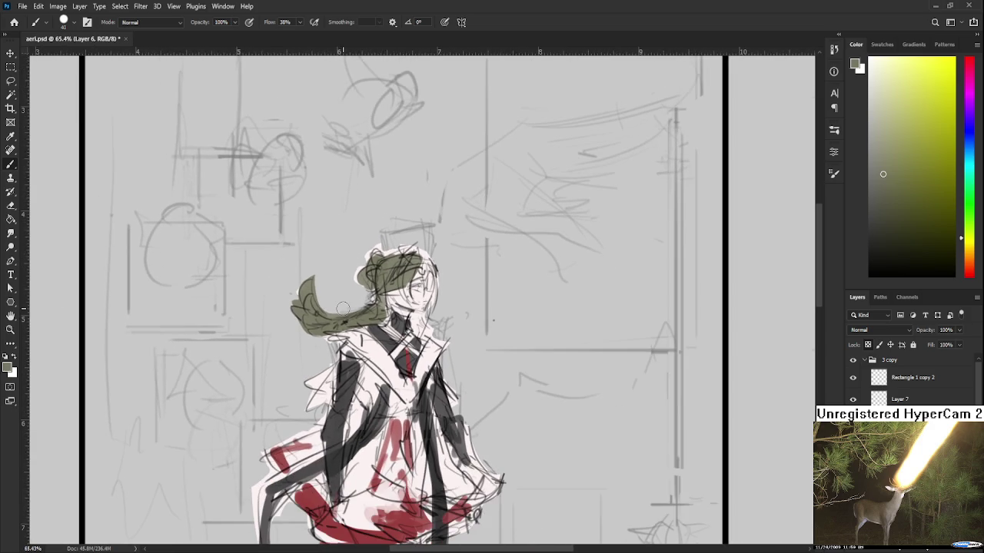
pyautogui.moveTo(392, 304); pyautogui.dragTo(352, 313)
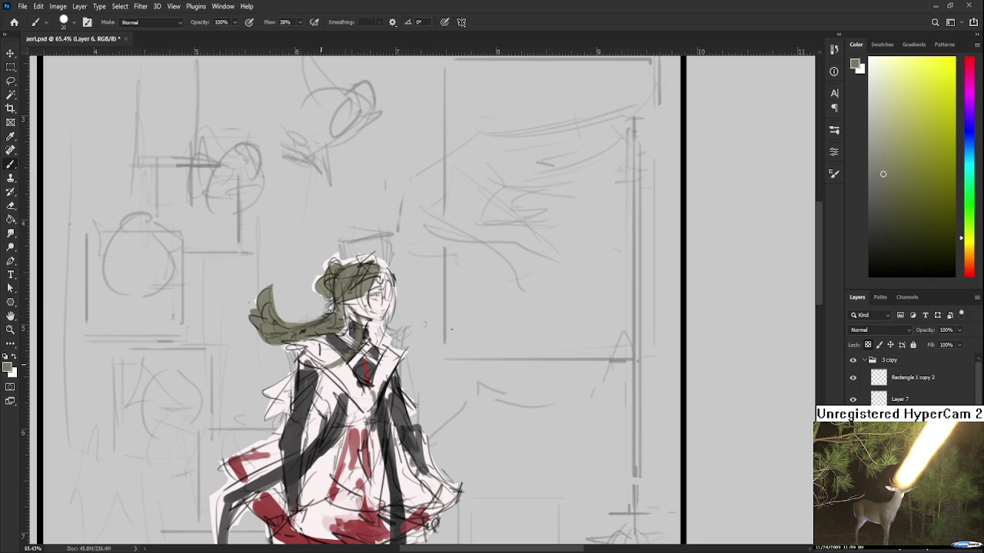
# Paint olive hair strands down the right side of the face toward the neck
pyautogui.moveTo(358, 326); pyautogui.dragTo(381, 291)
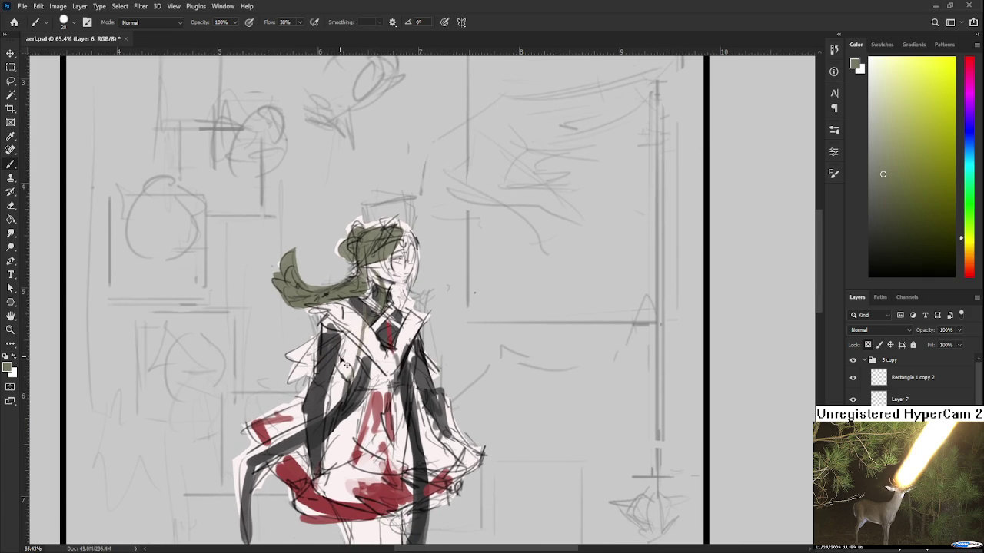
pyautogui.moveTo(400, 256)
pyautogui.mouseDown()
pyautogui.moveTo(352, 315)
pyautogui.moveTo(344, 308)
pyautogui.mouseUp()
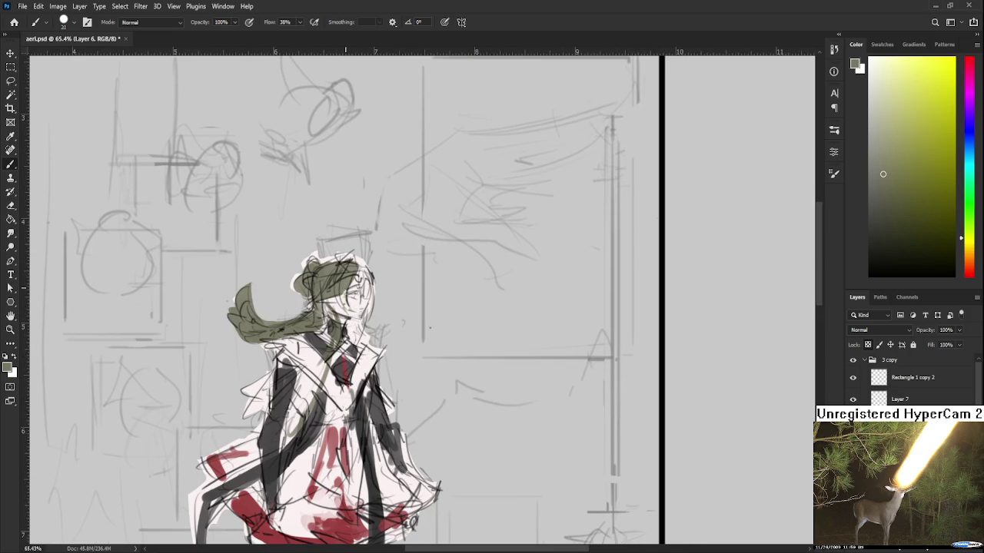
pyautogui.moveTo(348, 271)
pyautogui.mouseDown()
pyautogui.moveTo(344, 317)
pyautogui.moveTo(357, 291)
pyautogui.moveTo(371, 296)
pyautogui.mouseUp()
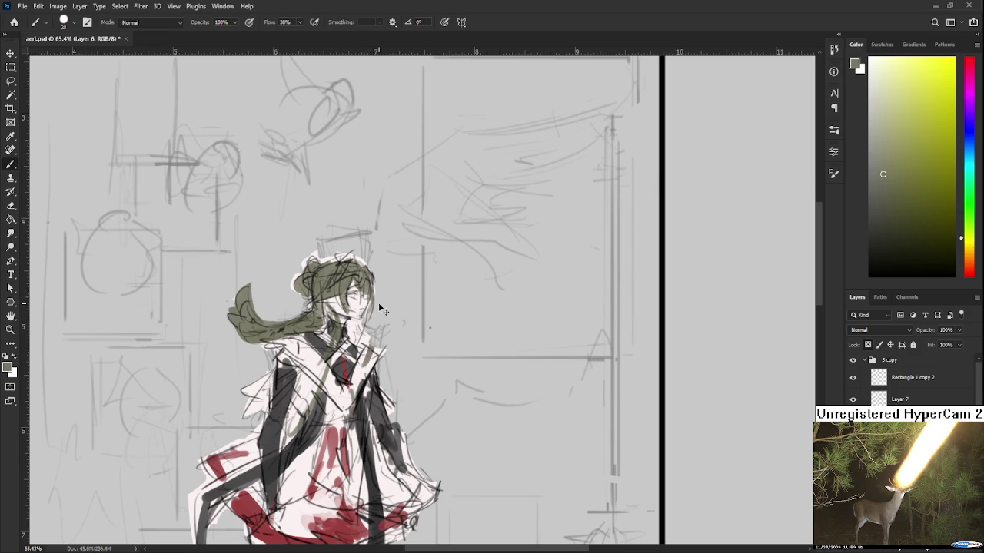
pyautogui.scroll(-2, 376, 319)
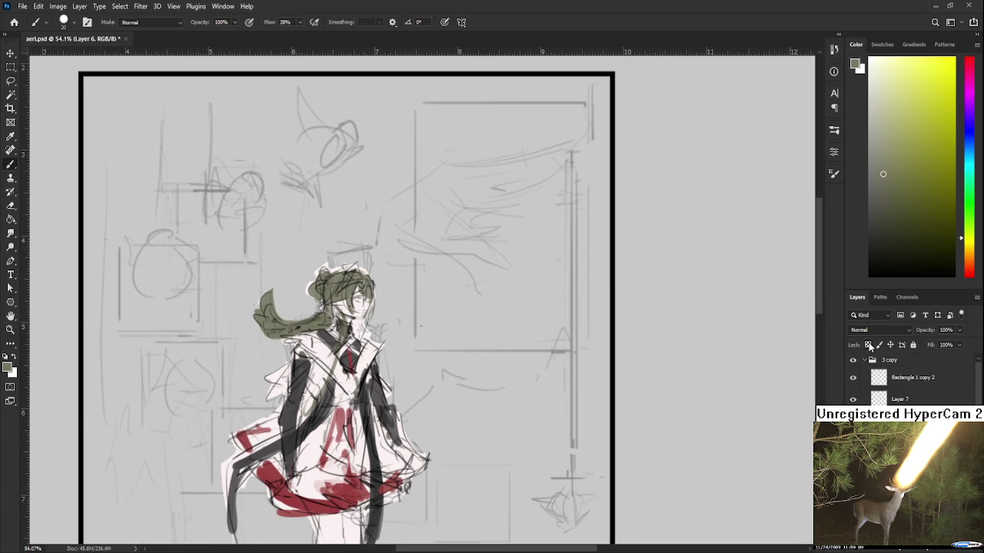
pyautogui.moveTo(372, 289); pyautogui.dragTo(352, 360)
pyautogui.hotkey('ctrl', 'z')
pyautogui.moveTo(372, 290); pyautogui.dragTo(362, 350)
pyautogui.moveTo(375, 304)
pyautogui.mouseDown()
pyautogui.moveTo(367, 361)
pyautogui.moveTo(358, 362)
pyautogui.moveTo(349, 321)
pyautogui.mouseUp()
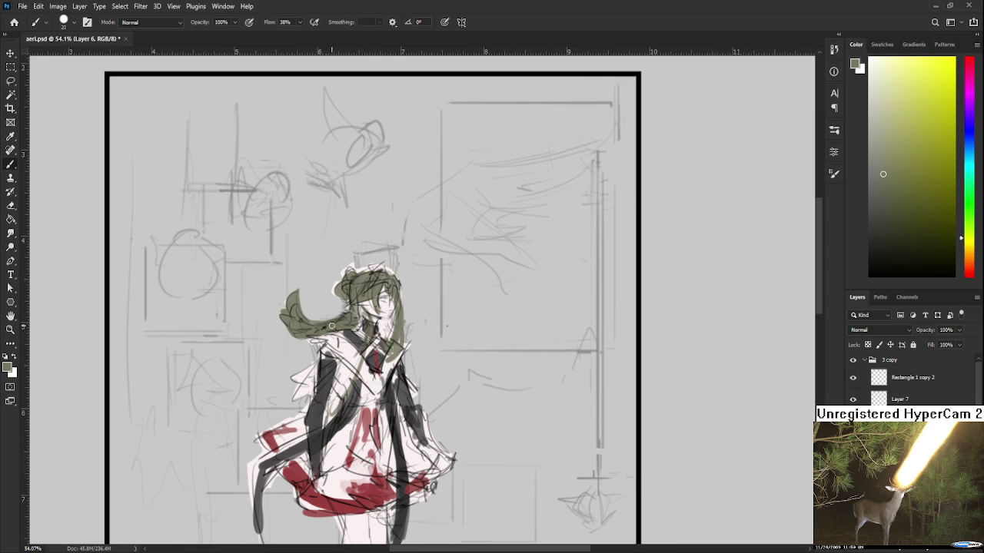
# Erase a small patch of a hair strand, then sample red and near-white from the drawing
pyautogui.press('e')
pyautogui.moveTo(335, 323); pyautogui.dragTo(314, 321)
pyautogui.press('b')
pyautogui.keyDown('alt'); pyautogui.click(356, 323); pyautogui.keyUp('alt')
pyautogui.moveTo(359, 336); pyautogui.dragTo(334, 333)
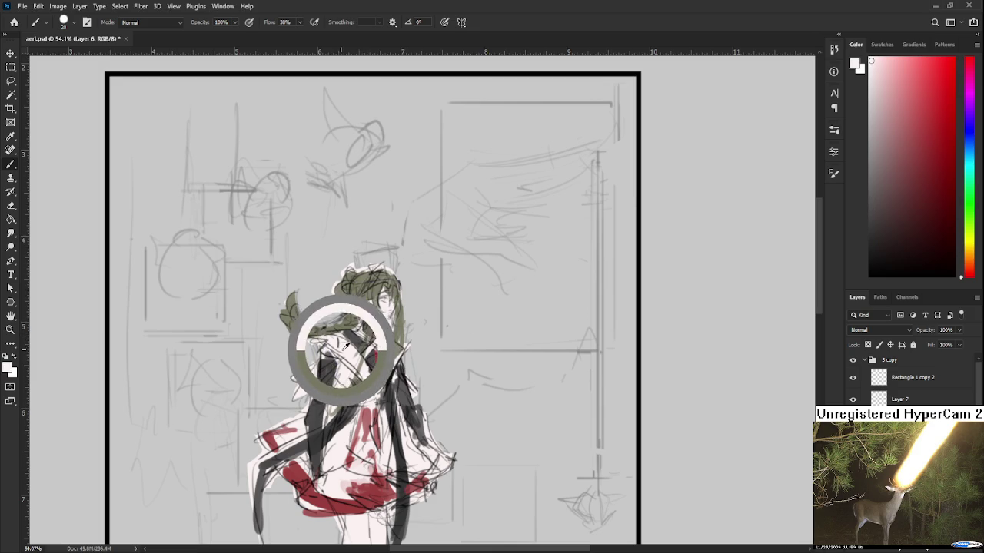
# Sample red from the tie and paint it into the eyes
pyautogui.keyDown('alt'); pyautogui.click(352, 323); pyautogui.keyUp('alt')
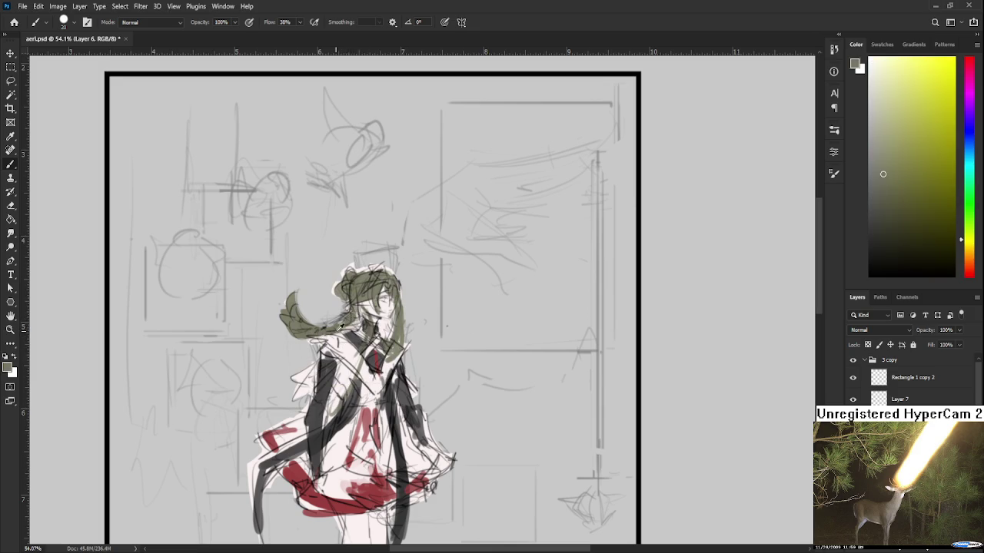
pyautogui.scroll(2, 373, 313)
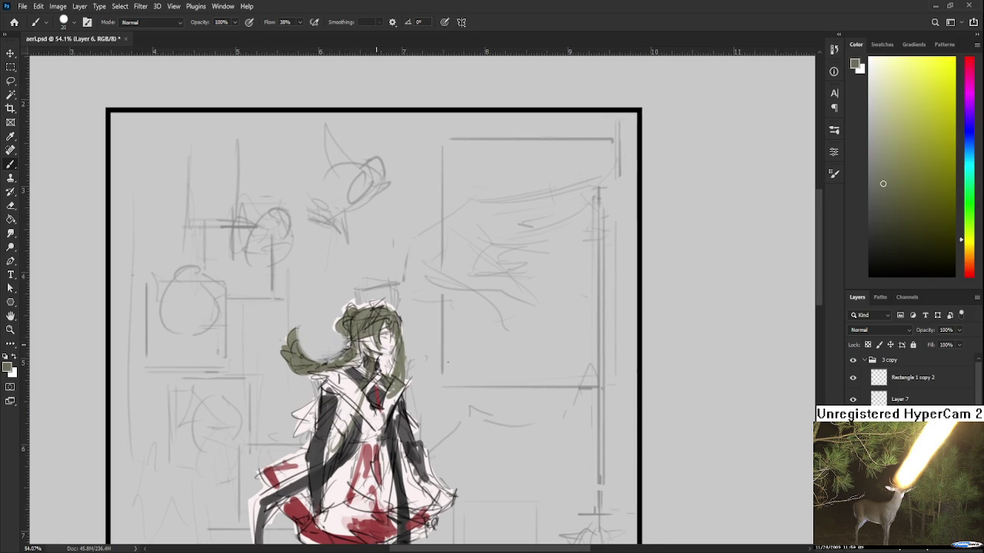
pyautogui.scroll(2, 376, 343)
pyautogui.scroll(2, 376, 343)
pyautogui.scroll(1, 376, 343)
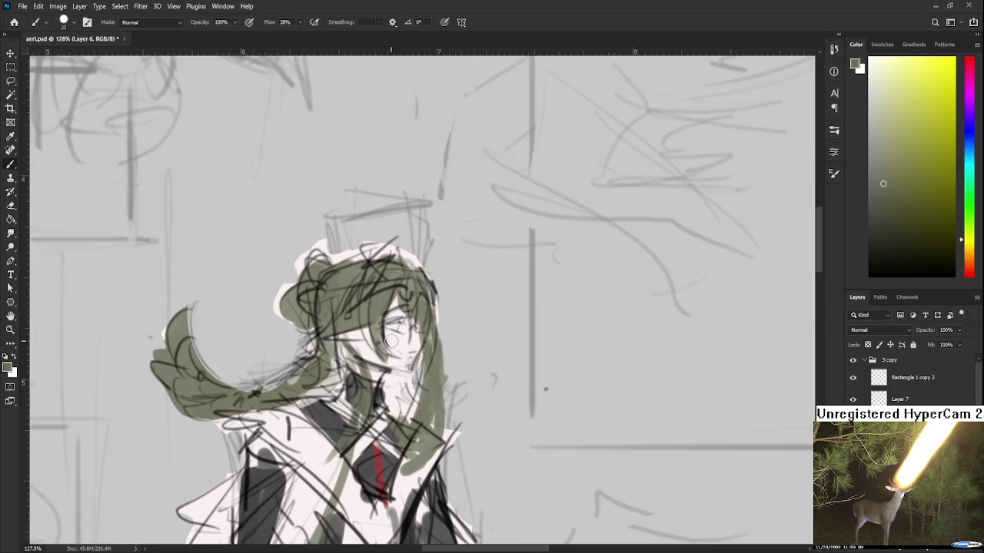
pyautogui.keyDown('alt'); pyautogui.click(382, 455); pyautogui.keyUp('alt')
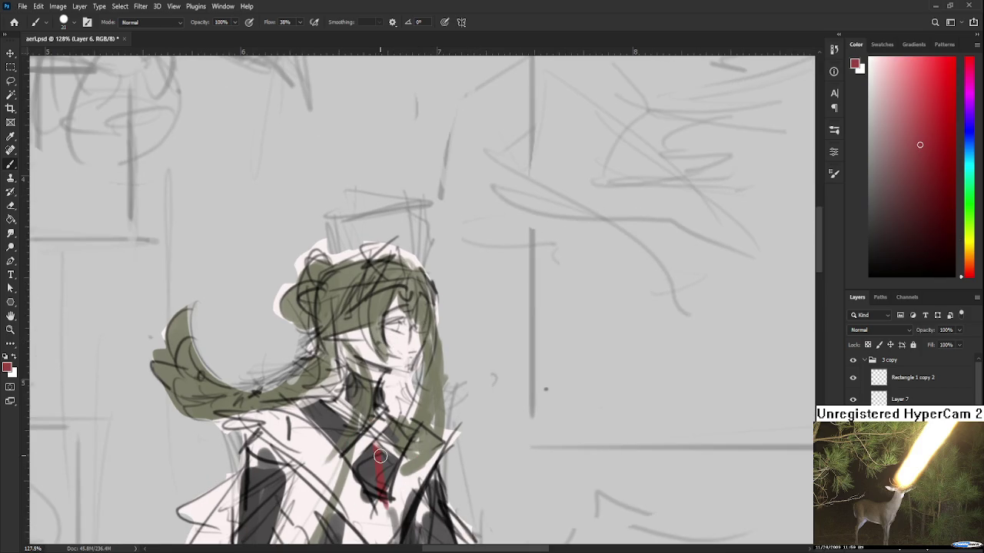
pyautogui.moveTo(402, 289)
pyautogui.mouseDown()
pyautogui.moveTo(412, 313)
pyautogui.moveTo(427, 320)
pyautogui.moveTo(431, 309)
pyautogui.mouseUp()
# Add near-black strokes above the eyes and build up dark red shading inside them
pyautogui.scroll(2, 407, 338)
pyautogui.moveTo(379, 407); pyautogui.dragTo(325, 472)
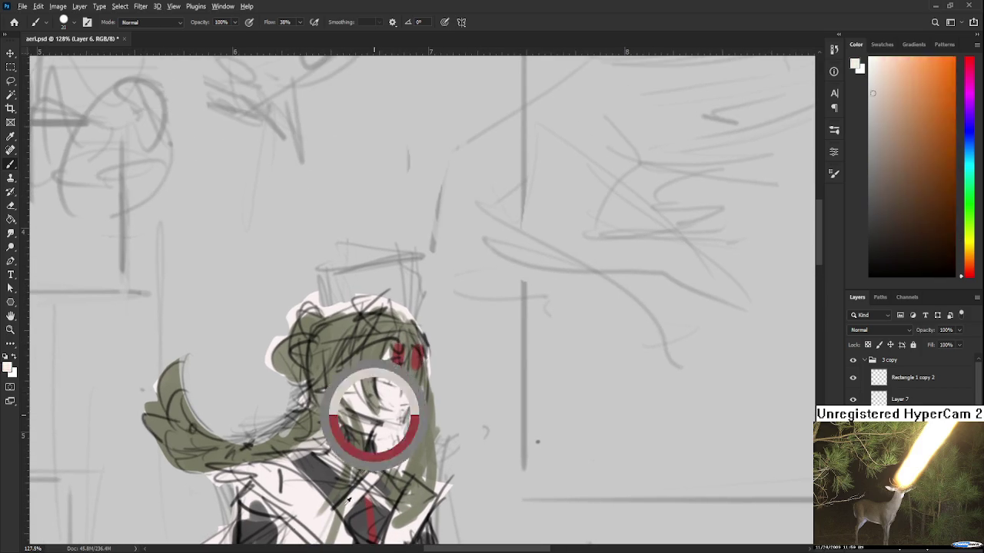
pyautogui.moveTo(393, 340)
pyautogui.mouseDown()
pyautogui.moveTo(422, 349)
pyautogui.moveTo(433, 304)
pyautogui.mouseUp()
pyautogui.keyDown('alt'); pyautogui.click(420, 297); pyautogui.keyUp('alt')
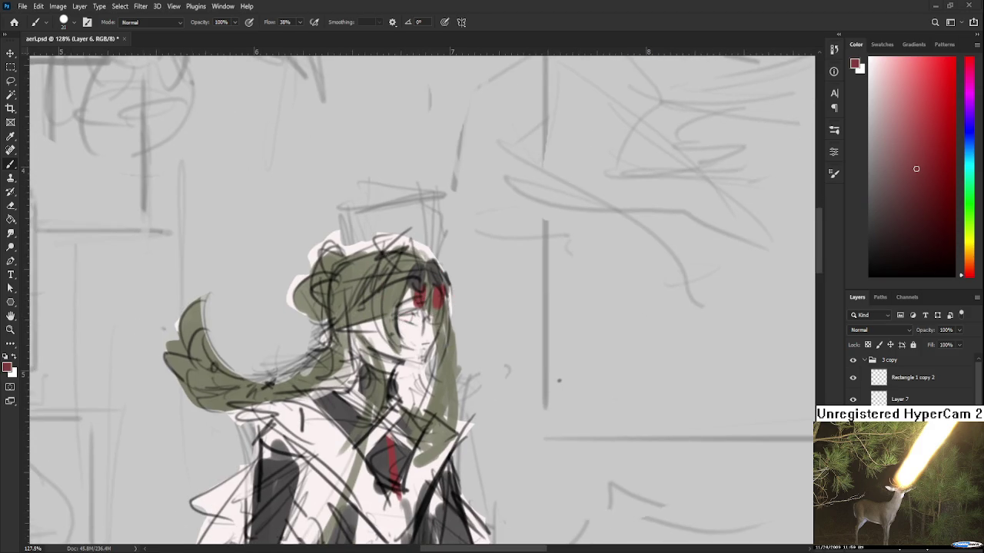
pyautogui.scroll(3, 402, 334)
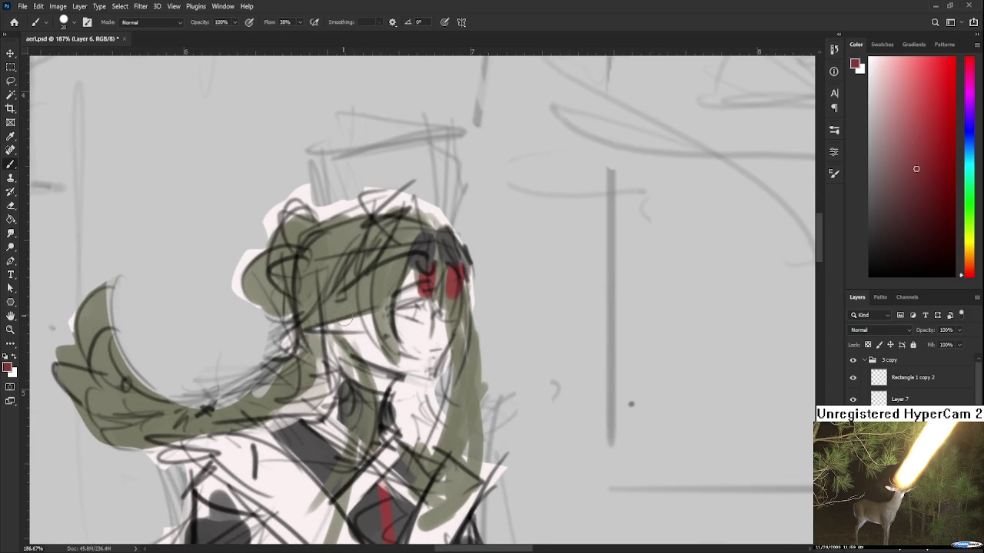
pyautogui.moveTo(411, 307)
pyautogui.mouseDown()
pyautogui.moveTo(400, 314)
pyautogui.moveTo(419, 315)
pyautogui.moveTo(392, 312)
pyautogui.mouseUp()
# Set a pale blue paint colour in the Color panel
pyautogui.click(870, 89)
pyautogui.click(972, 143)
pyautogui.click(874, 75)
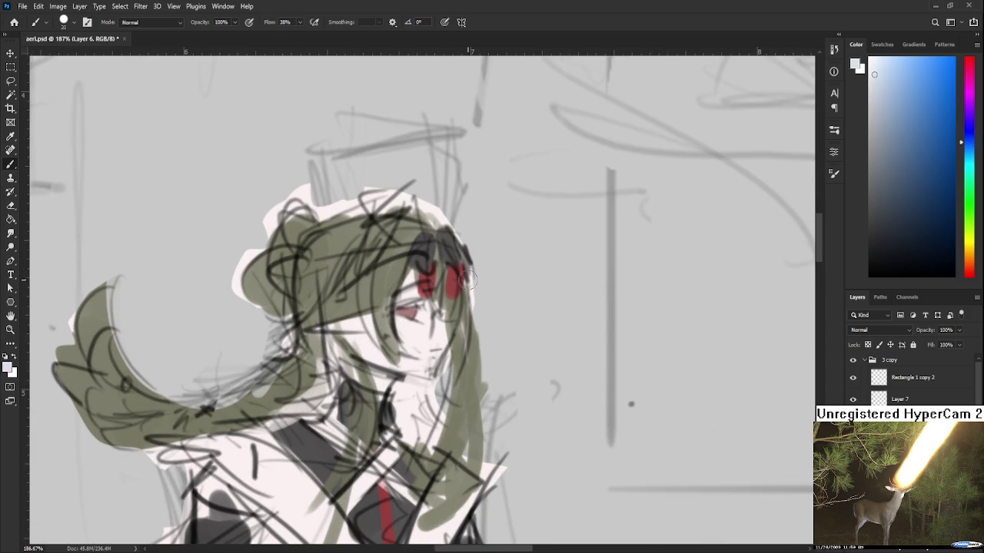
pyautogui.scroll(-1, 421, 322)
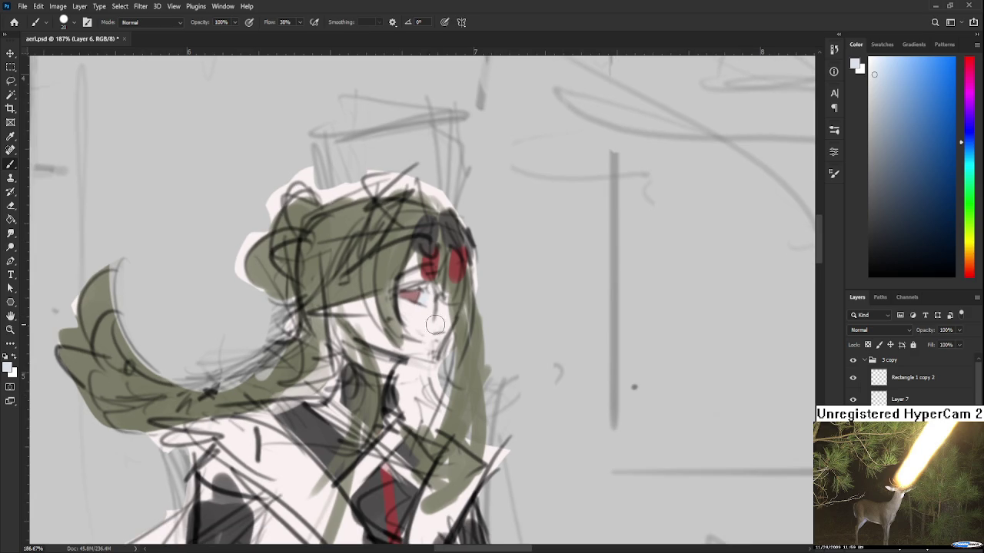
pyautogui.scroll(-1, 456, 317)
pyautogui.scroll(-1, 456, 317)
pyautogui.scroll(-1, 421, 342)
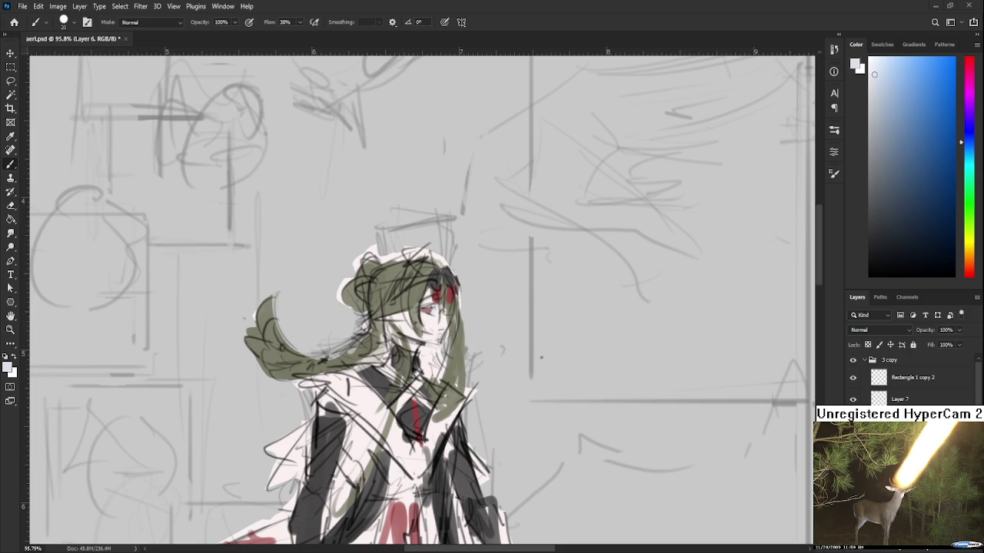
# Select the character's painted figure with the Magic Wand
pyautogui.scroll(-1, 402, 374)
pyautogui.scroll(-2, 401, 373)
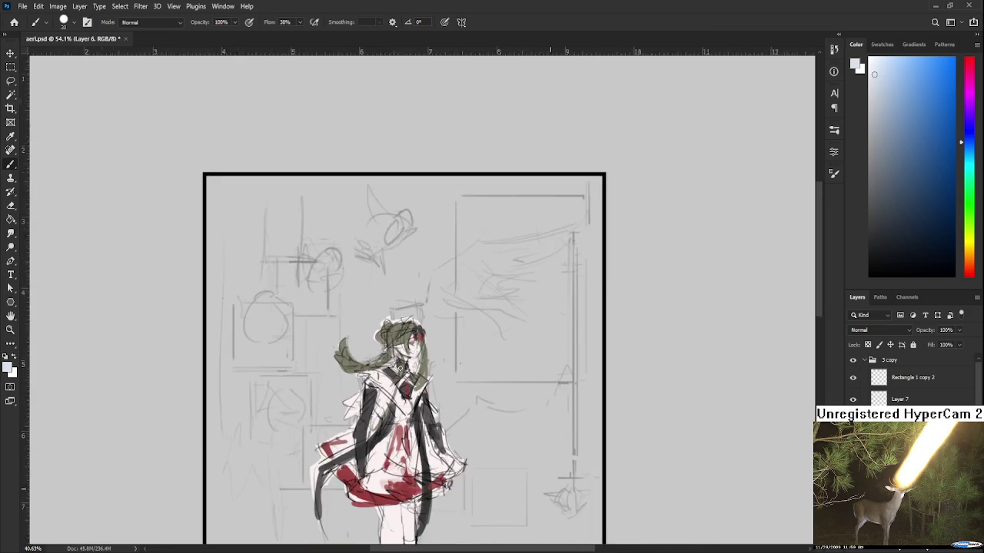
pyautogui.scroll(-2, 392, 385)
pyautogui.scroll(-1, 384, 397)
pyautogui.scroll(2, 383, 394)
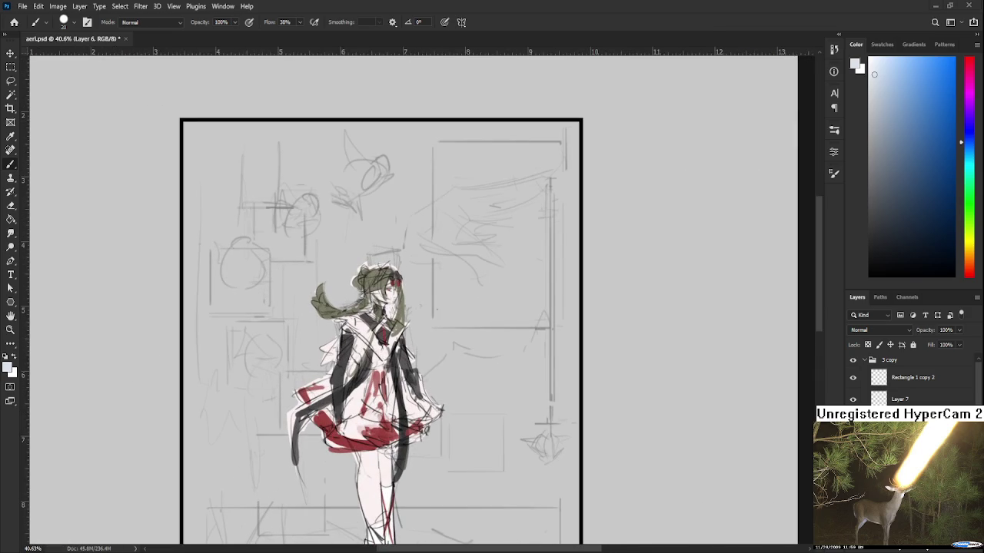
pyautogui.scroll(2, 377, 344)
pyautogui.scroll(2, 377, 343)
pyautogui.scroll(1, 377, 344)
pyautogui.press('w')
pyautogui.click(376, 343)
# Sample the hair's olive, switch to a lighter olive shade for the hair, and deselect
pyautogui.scroll(-2, 377, 344)
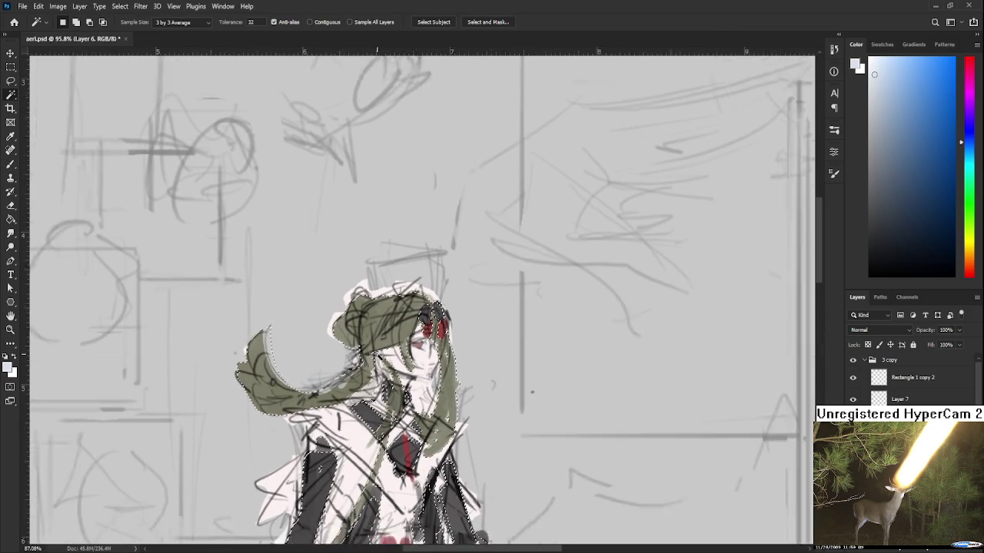
pyautogui.scroll(-2, 377, 344)
pyautogui.press('b')
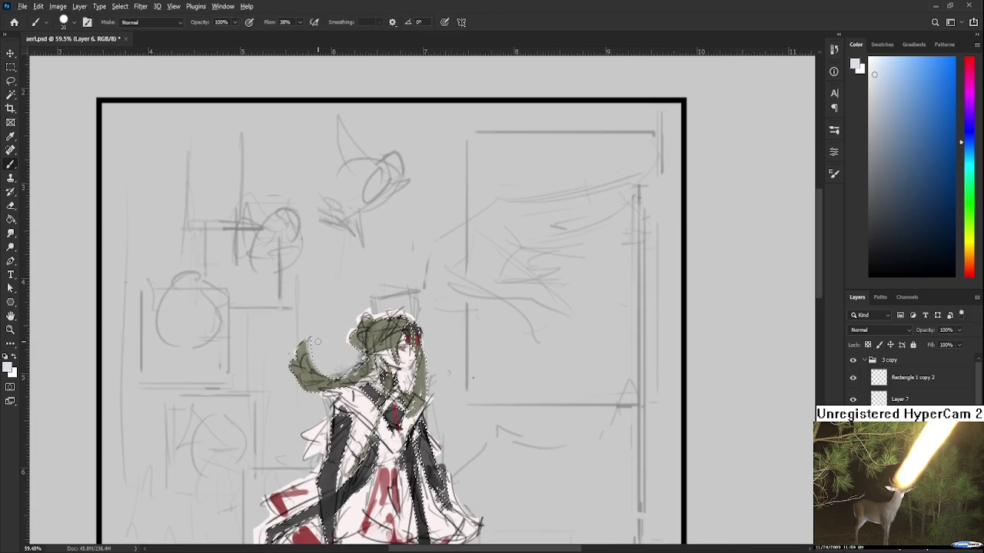
pyautogui.keyDown('alt'); pyautogui.click(366, 330); pyautogui.keyUp('alt')
pyautogui.click(879, 129)
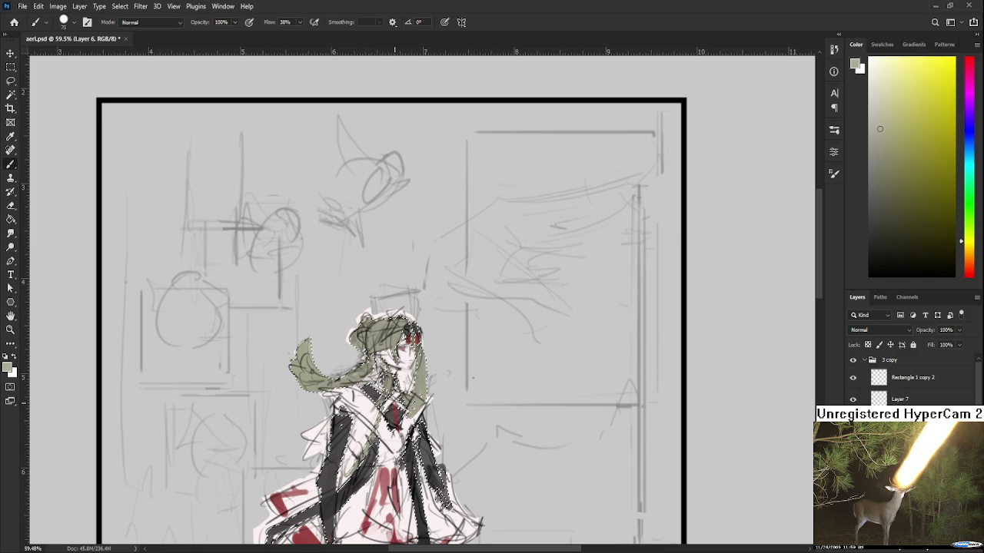
pyautogui.press('l')
pyautogui.hotkey('ctrl', 'd')
pyautogui.scroll(2, 403, 347)
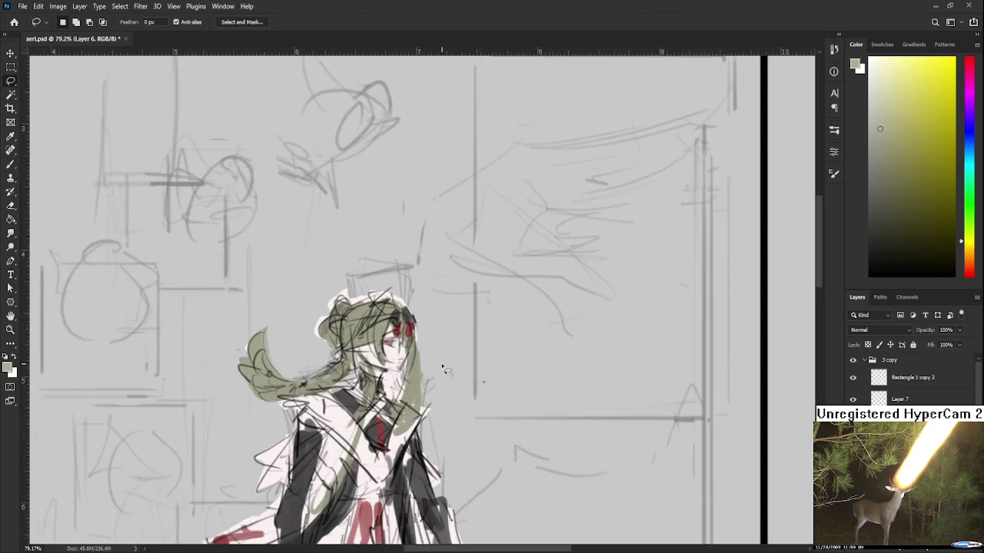
# Sample the red near the eyes and shrink the brush for fine detail
pyautogui.scroll(2, 400, 346)
pyautogui.scroll(1, 392, 344)
pyautogui.press('b')
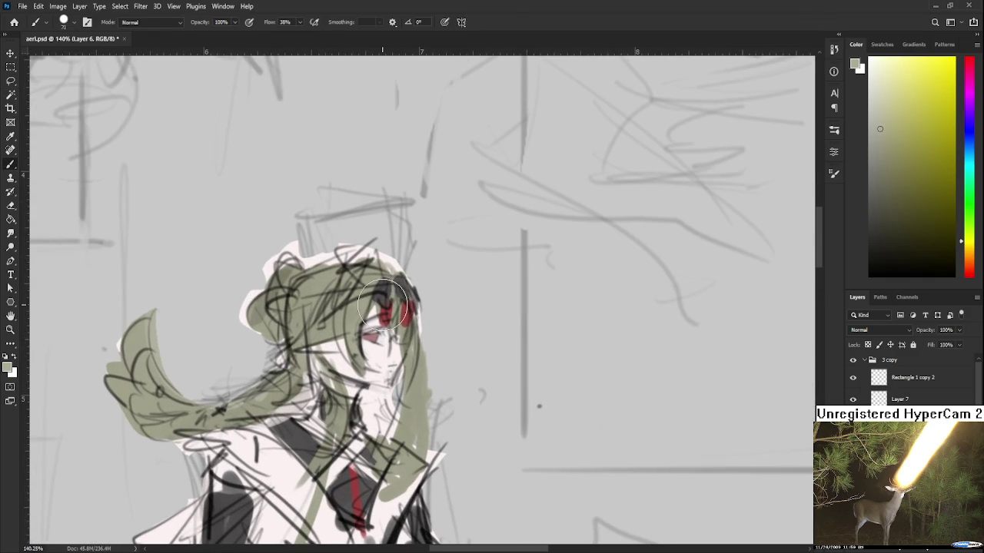
pyautogui.keyDown('alt'); pyautogui.click(386, 281); pyautogui.keyUp('alt')
pyautogui.scroll(1, 377, 326)
pyautogui.moveTo(369, 306); pyautogui.dragTo(345, 328)
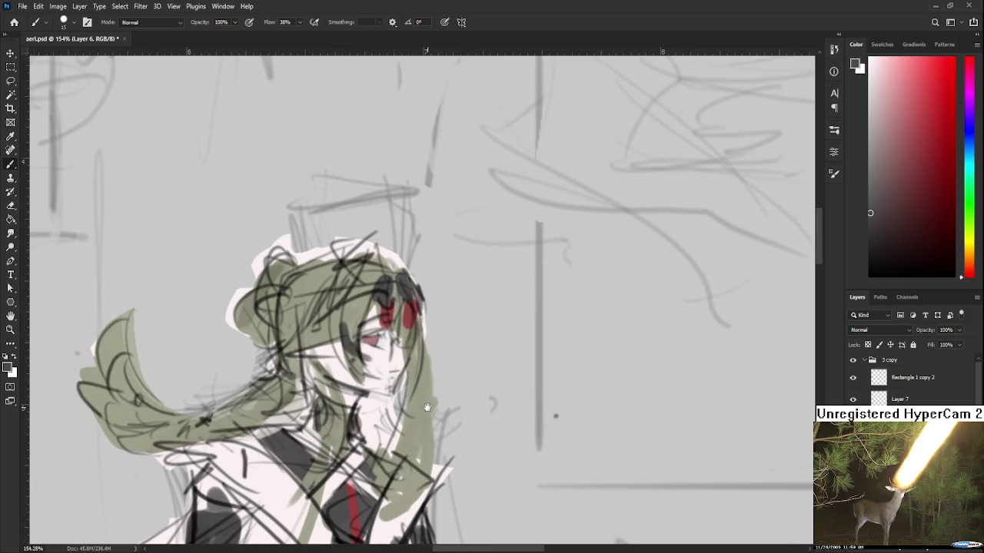
# Sample the hair's olive green as the paint colour and switch to the Eraser
pyautogui.hscroll(-1, 400, 384)
pyautogui.scroll(1, 450, 388)
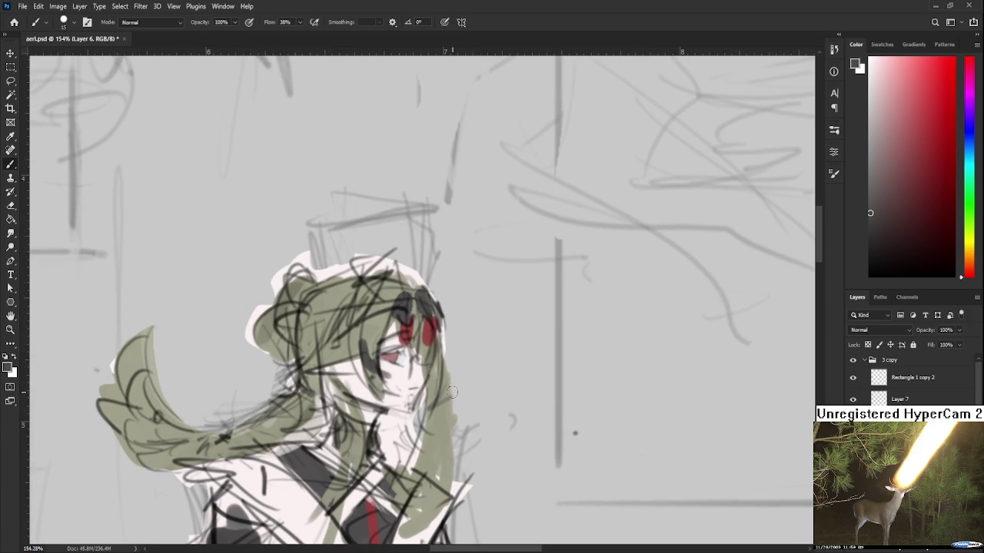
pyautogui.scroll(-5, 317, 314)
pyautogui.scroll(2, 338, 321)
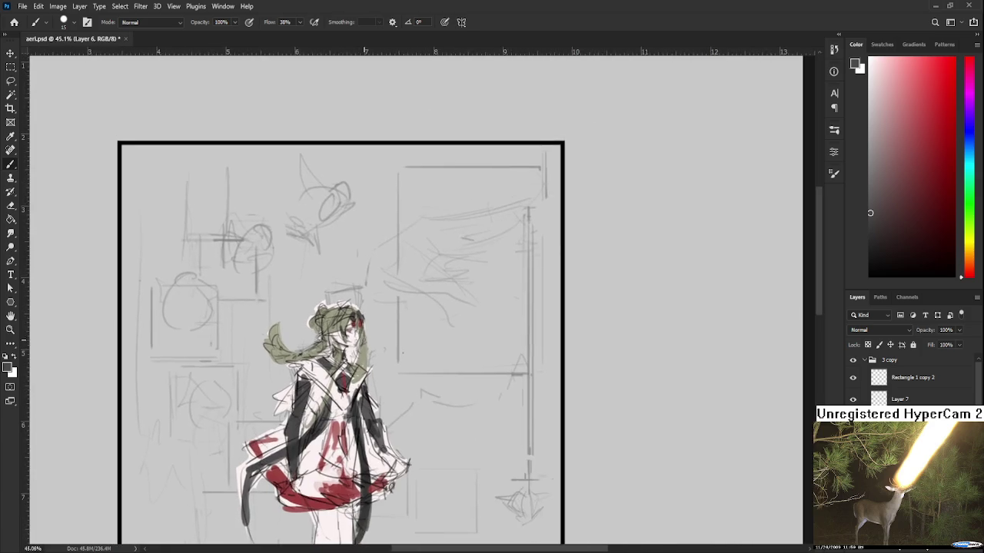
pyautogui.scroll(2, 357, 356)
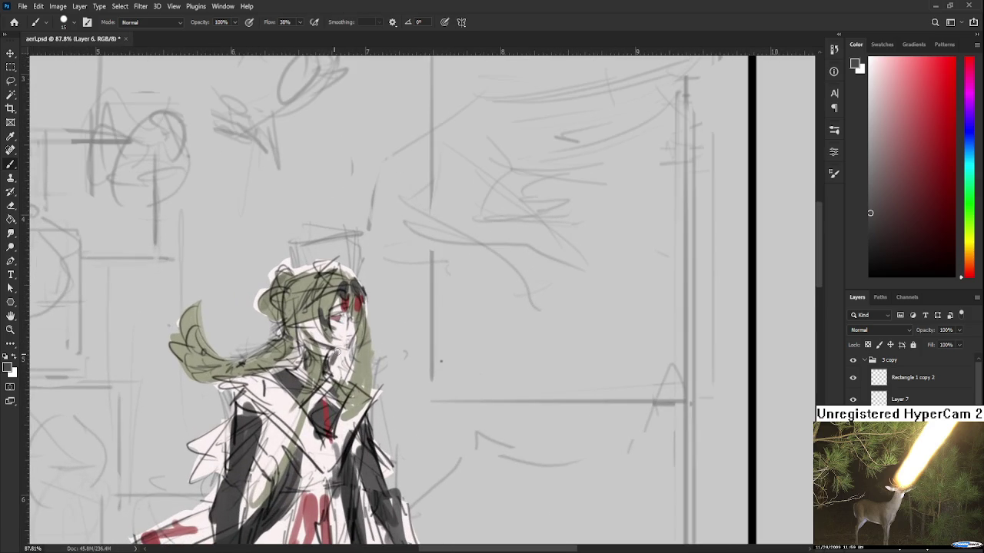
pyautogui.keyDown('alt'); pyautogui.click(362, 360); pyautogui.keyUp('alt')
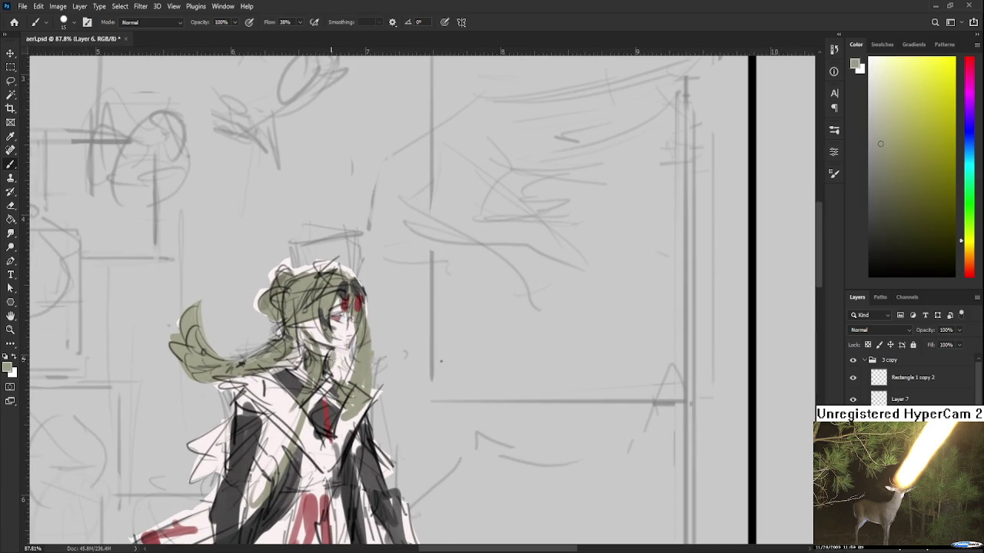
pyautogui.press('e')
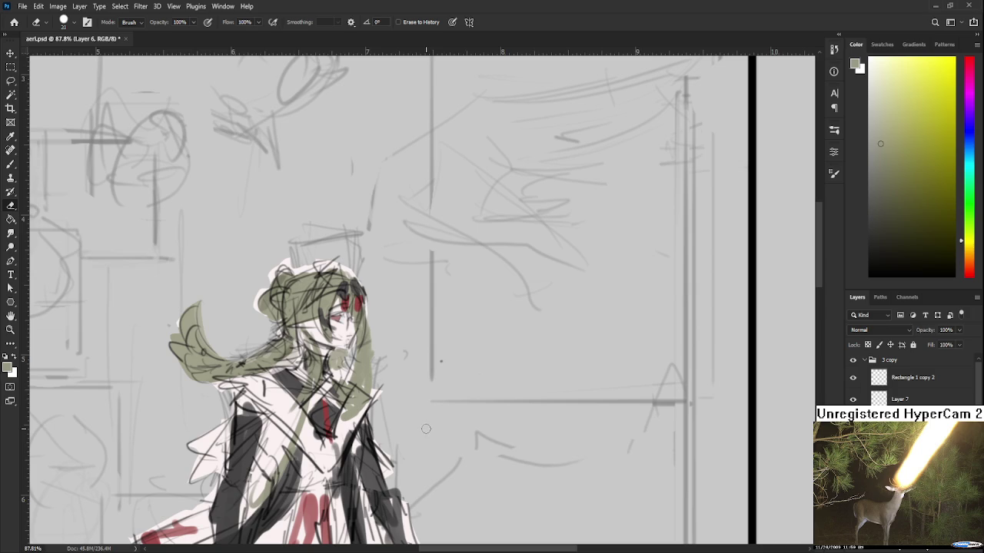
# Make Layer 5 active and hide the background sketch layer, keeping the figure sketch visible
pyautogui.scroll(-3, 427, 429)
pyautogui.scroll(1, 647, 316)
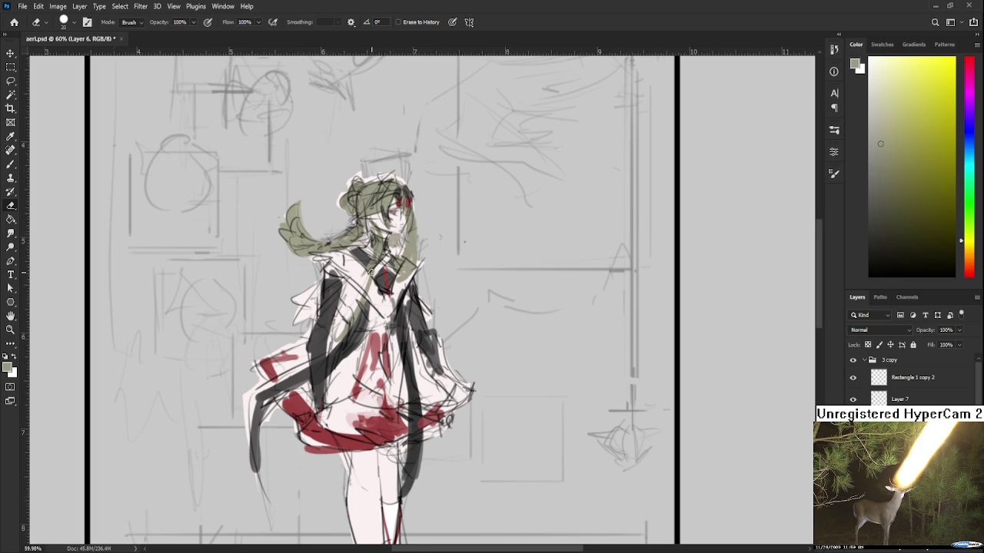
pyautogui.scroll(2, 369, 270)
pyautogui.scroll(-1, 383, 356)
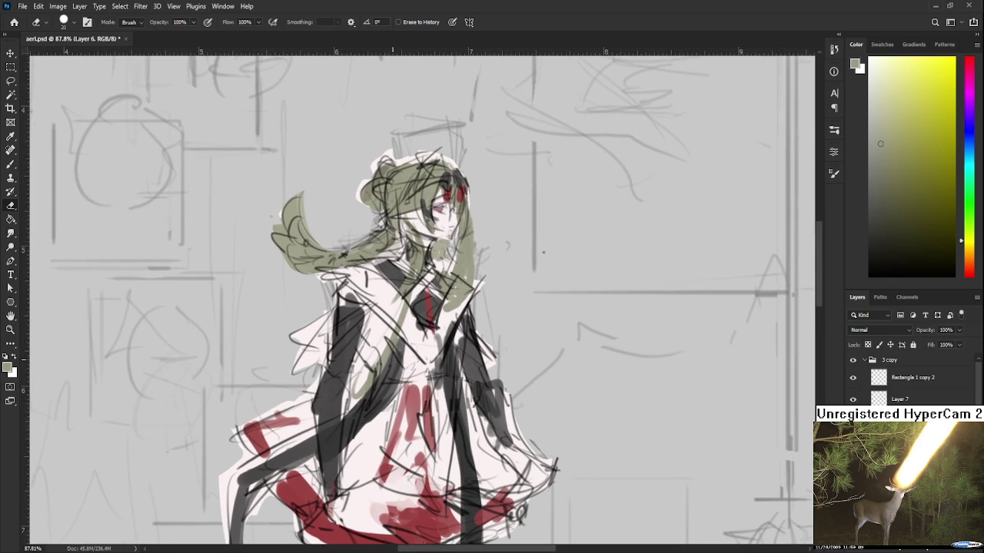
pyautogui.scroll(-1, 393, 358)
pyautogui.scroll(-1, 391, 359)
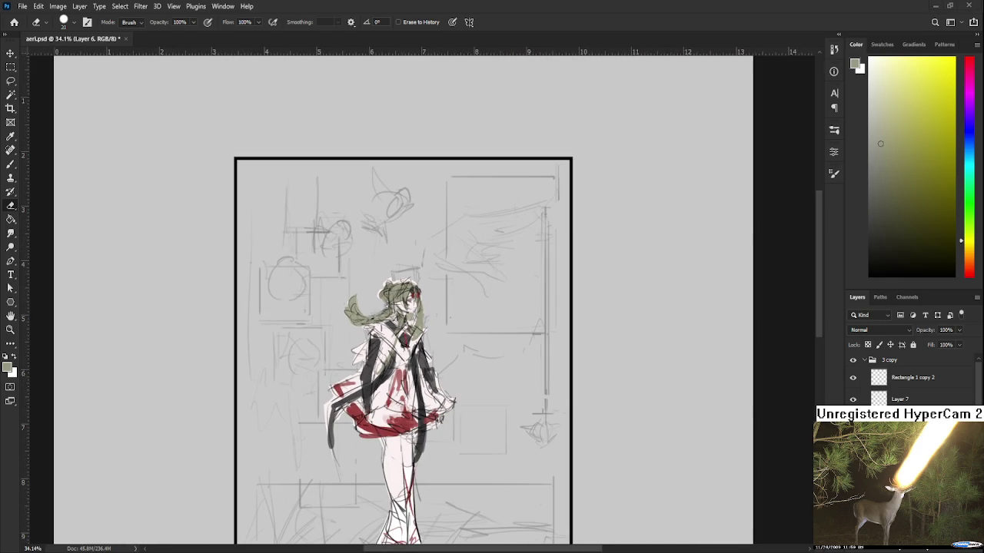
pyautogui.click(911, 461)
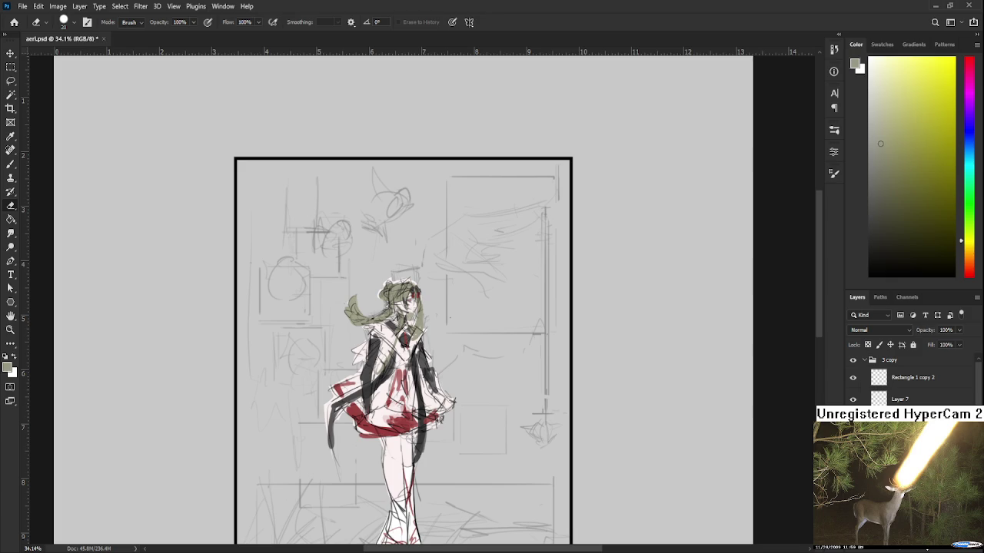
pyautogui.click(911, 442)
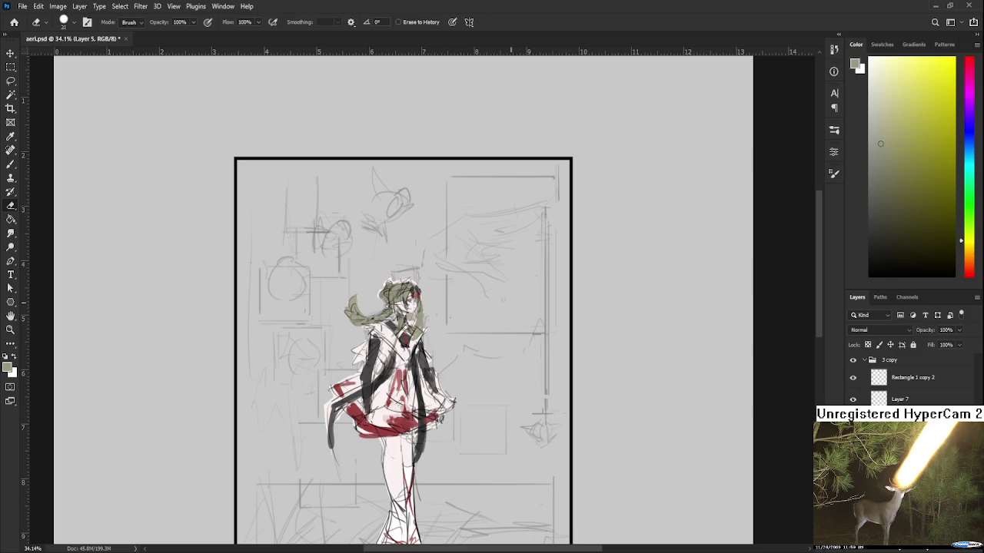
pyautogui.click(853, 442)
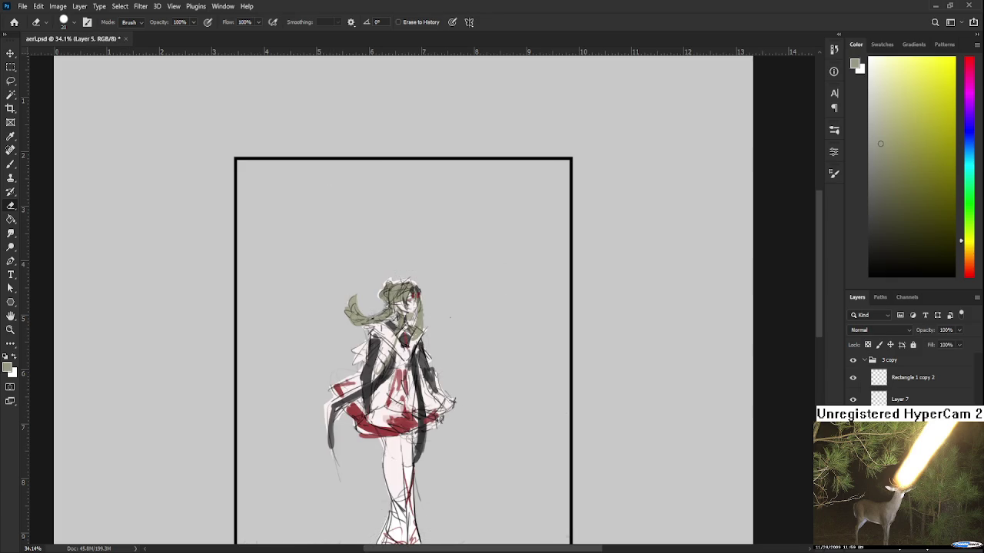
pyautogui.click(853, 462)
pyautogui.click(853, 461)
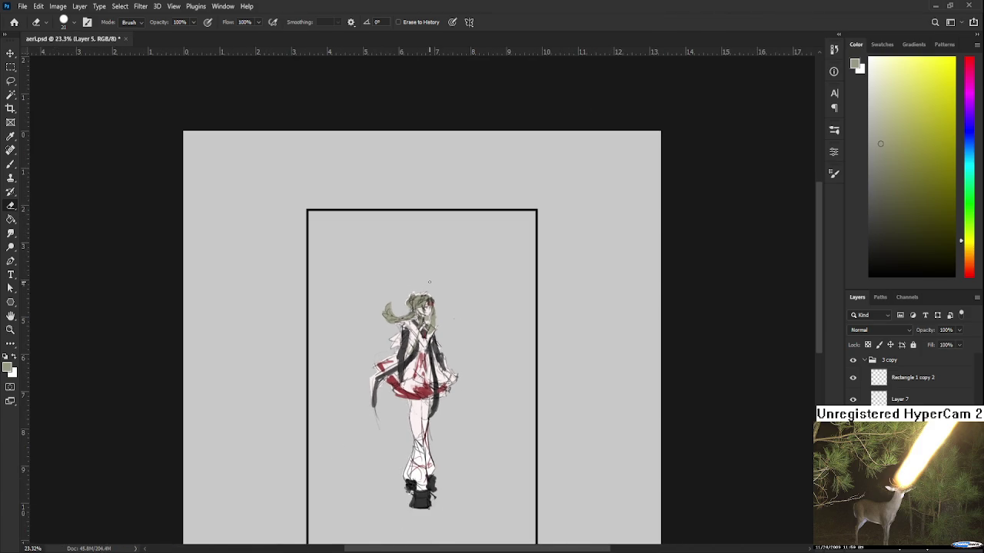
# Skew the figure sketch vertically by -1.34° with Free Transform and commit it
pyautogui.moveTo(450, 316)
pyautogui.mouseDown()
pyautogui.moveTo(465, 335)
pyautogui.moveTo(402, 367)
pyautogui.mouseUp()
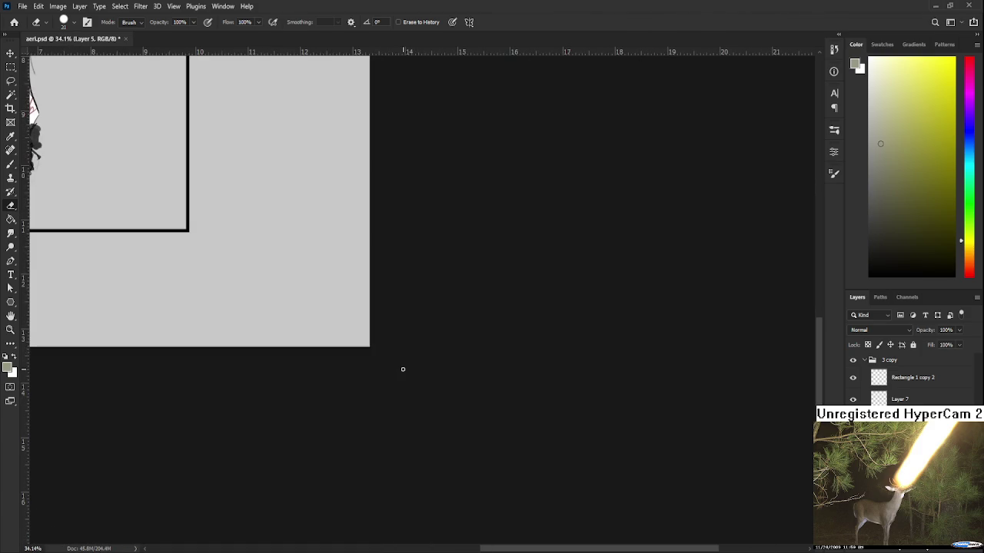
pyautogui.moveTo(358, 285)
pyautogui.mouseDown()
pyautogui.moveTo(389, 371)
pyautogui.moveTo(445, 389)
pyautogui.mouseUp()
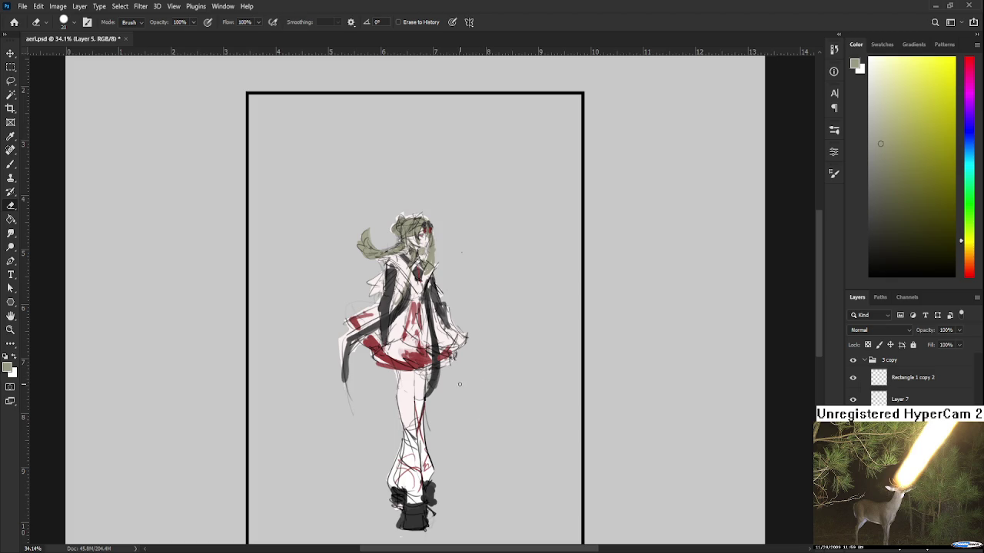
pyautogui.hotkey('ctrl', 't')
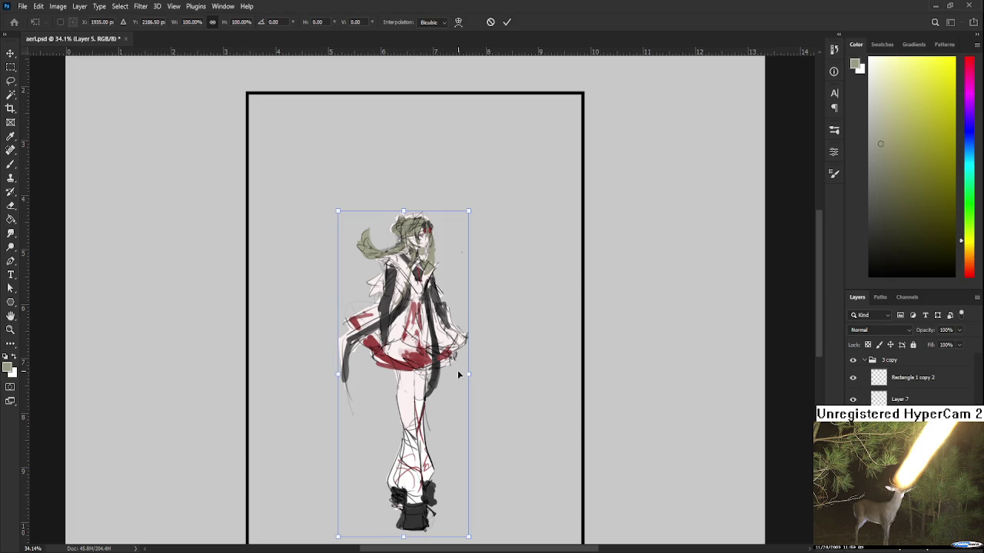
pyautogui.moveTo(458, 370); pyautogui.dragTo(481, 347)
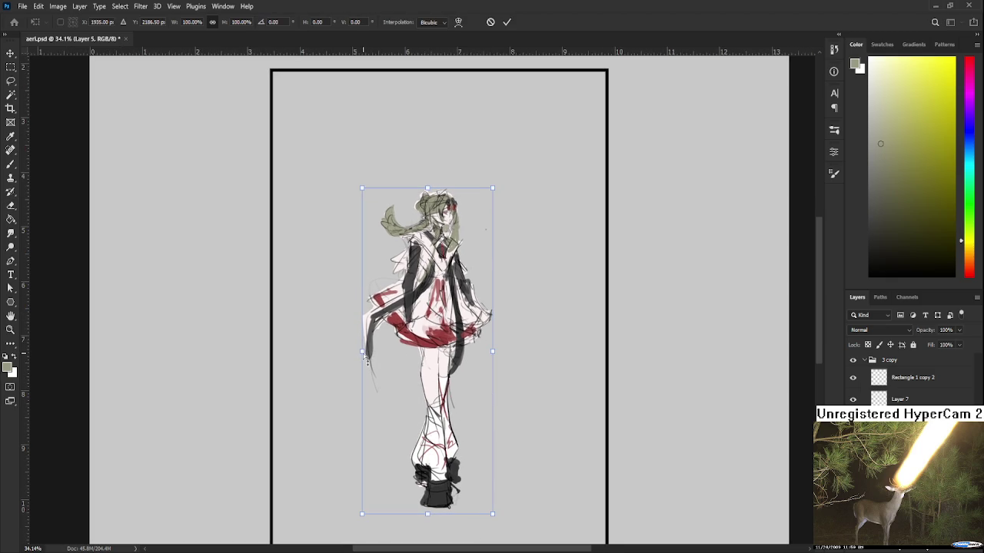
pyautogui.moveTo(365, 358); pyautogui.dragTo(365, 361)
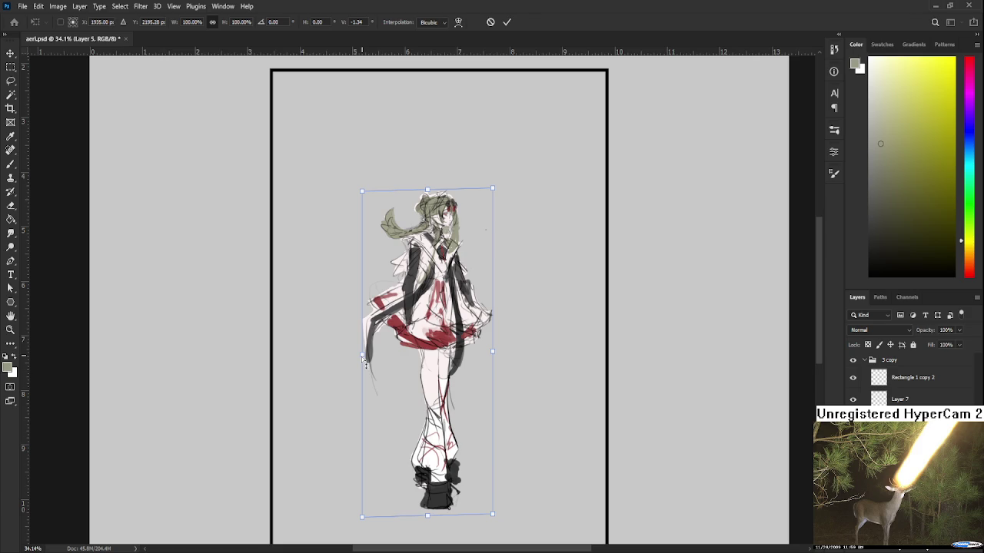
pyautogui.press('Return')
pyautogui.press('e')
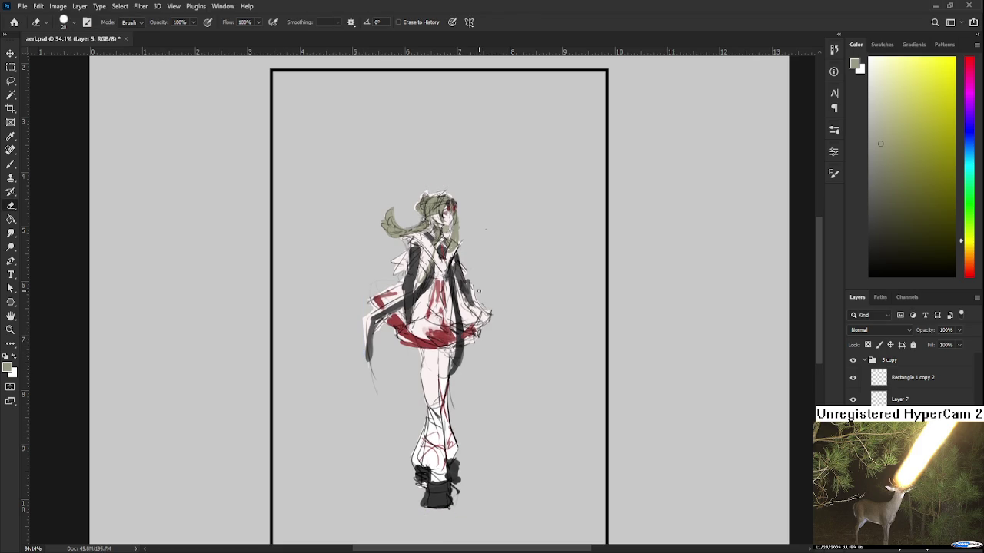
pyautogui.scroll(-2, 474, 286)
pyautogui.scroll(2, 455, 249)
pyautogui.scroll(2, 455, 248)
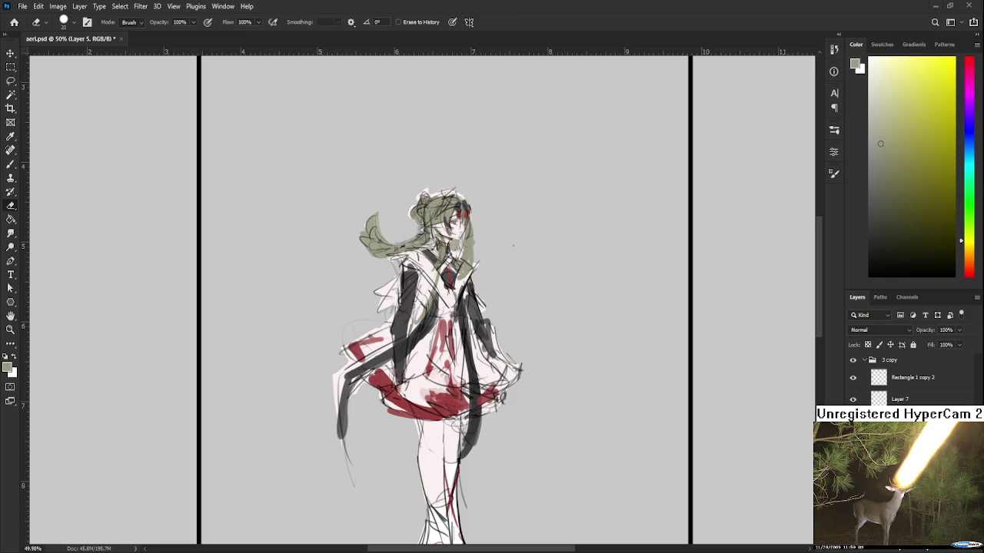
pyautogui.hotkey('ctrl', '=')
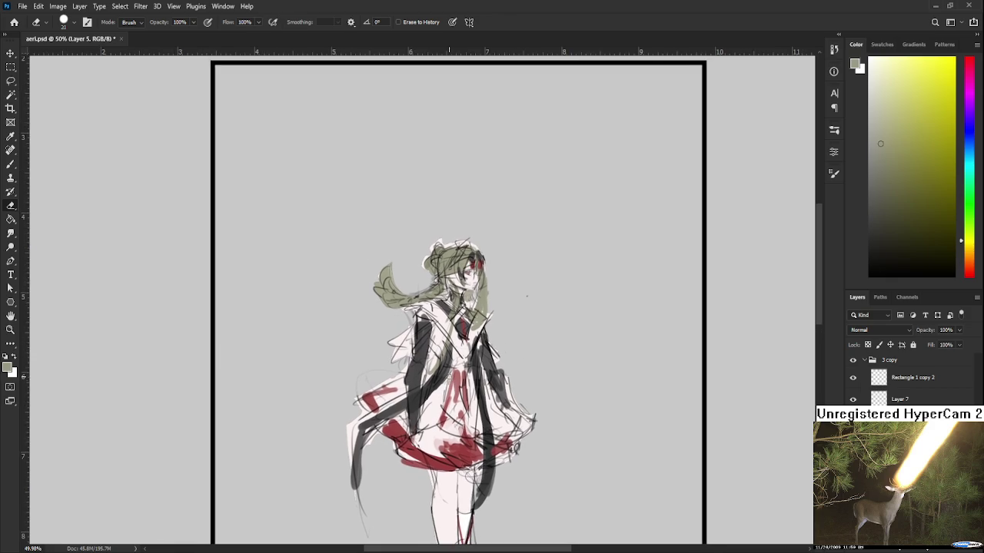
# Duplicate the sketch layer with Ctrl+J so its faint strokes read darker
pyautogui.scroll(5, 446, 328)
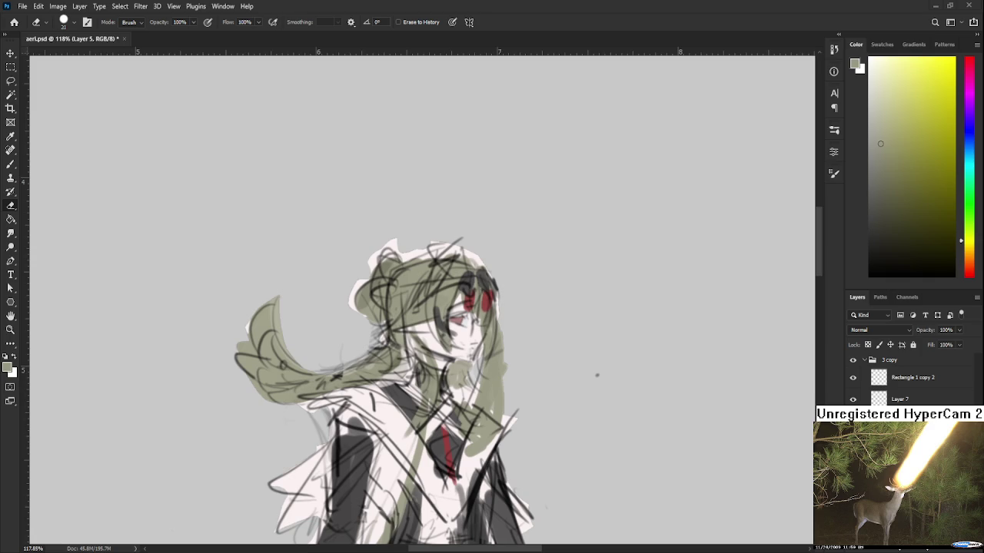
pyautogui.scroll(1, 442, 298)
pyautogui.scroll(1, 444, 299)
pyautogui.scroll(1, 448, 306)
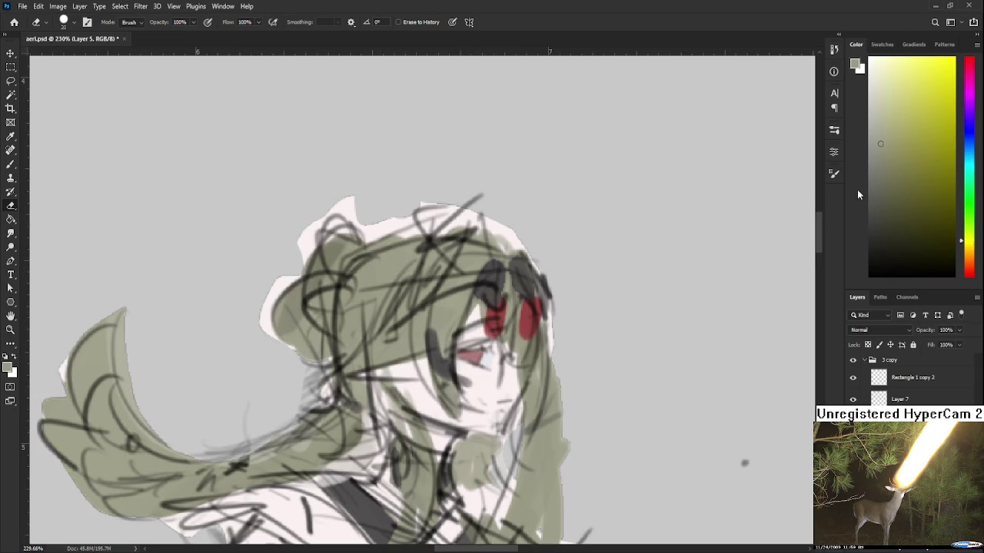
pyautogui.moveTo(452, 154); pyautogui.dragTo(377, 202)
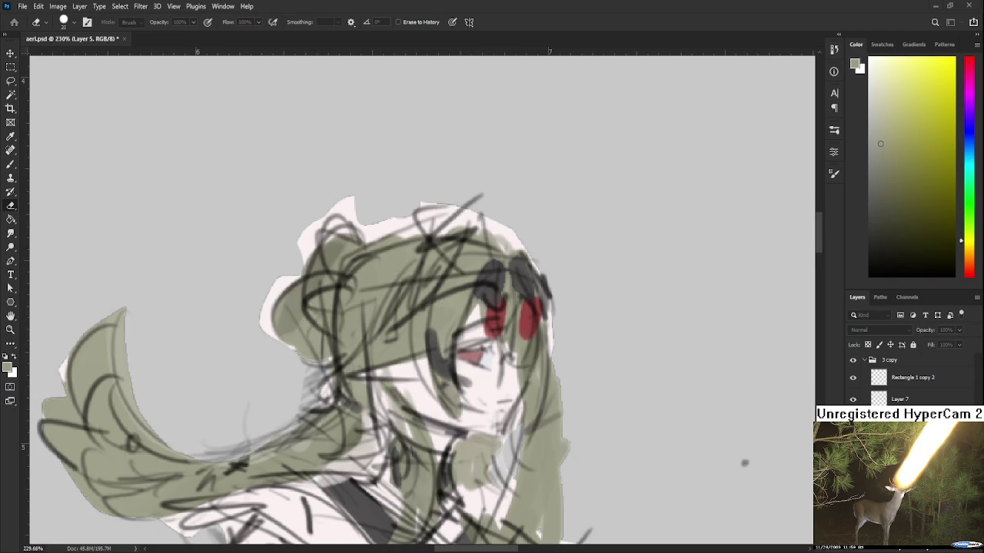
pyautogui.hotkey('ctrl', 'j')
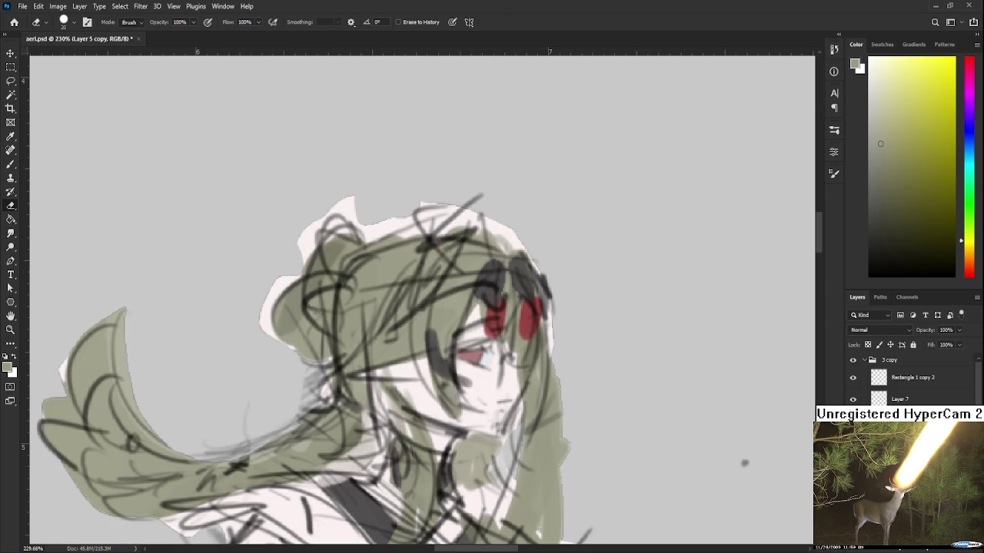
# Sample the eyes' dark red with the Brush and make the brush smaller
pyautogui.scroll(1, 505, 374)
pyautogui.scroll(1, 506, 375)
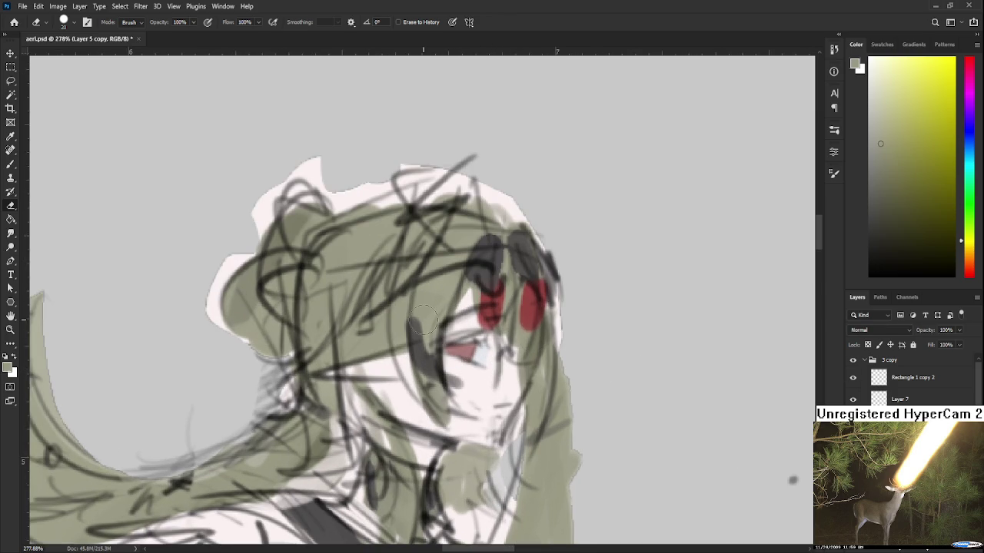
pyautogui.moveTo(467, 386); pyautogui.dragTo(424, 372)
pyautogui.press('b')
pyautogui.keyDown('alt'); pyautogui.click(454, 247); pyautogui.keyUp('alt')
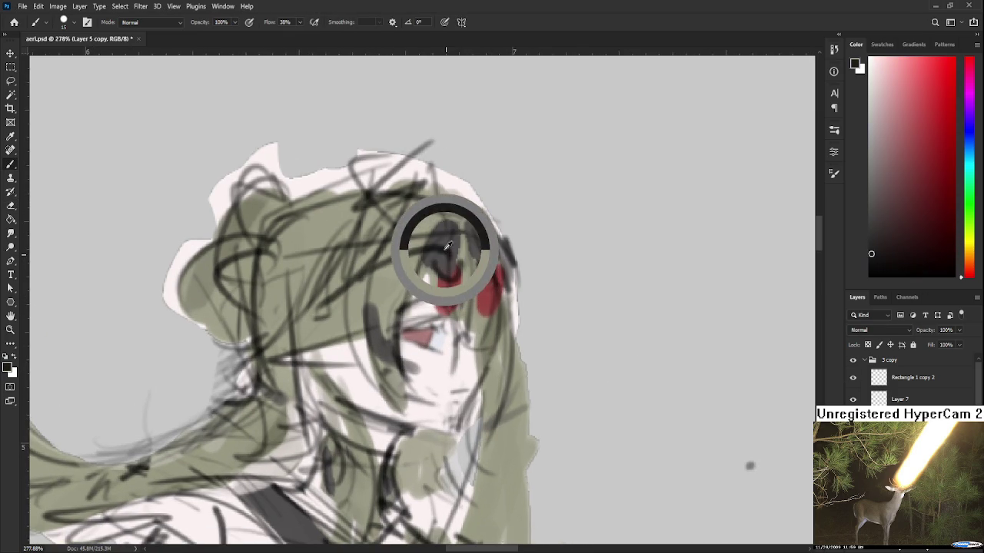
pyautogui.press('[')
pyautogui.press('[')
pyautogui.press('[')
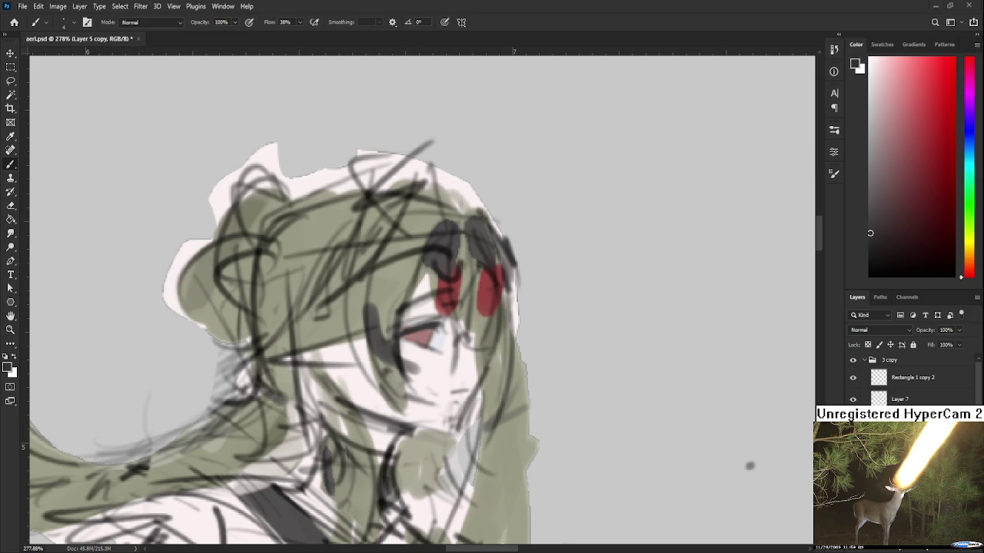
pyautogui.scroll(1, 384, 357)
# Sample darker eye tones and darken the eyelid line over the eye
pyautogui.scroll(1, 395, 340)
pyautogui.keyDown('alt'); pyautogui.click(407, 289); pyautogui.keyUp('alt')
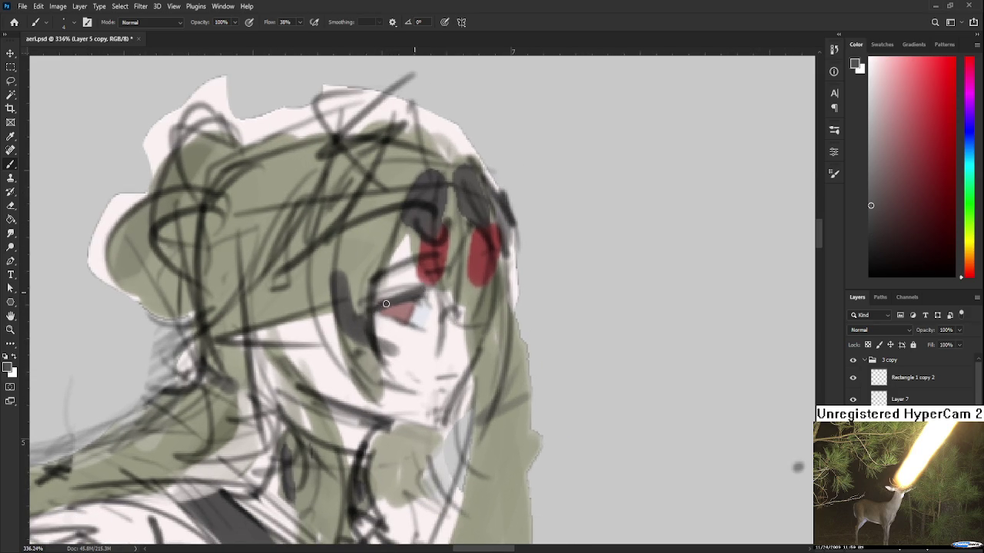
pyautogui.keyDown('alt'); pyautogui.click(422, 292); pyautogui.keyUp('alt')
pyautogui.keyDown('alt'); pyautogui.click(400, 301); pyautogui.keyUp('alt')
pyautogui.moveTo(394, 298); pyautogui.dragTo(405, 294)
# Choose near-black and darken the eyelash line, extending it further right
pyautogui.click(869, 252)
pyautogui.moveTo(453, 411); pyautogui.dragTo(443, 407)
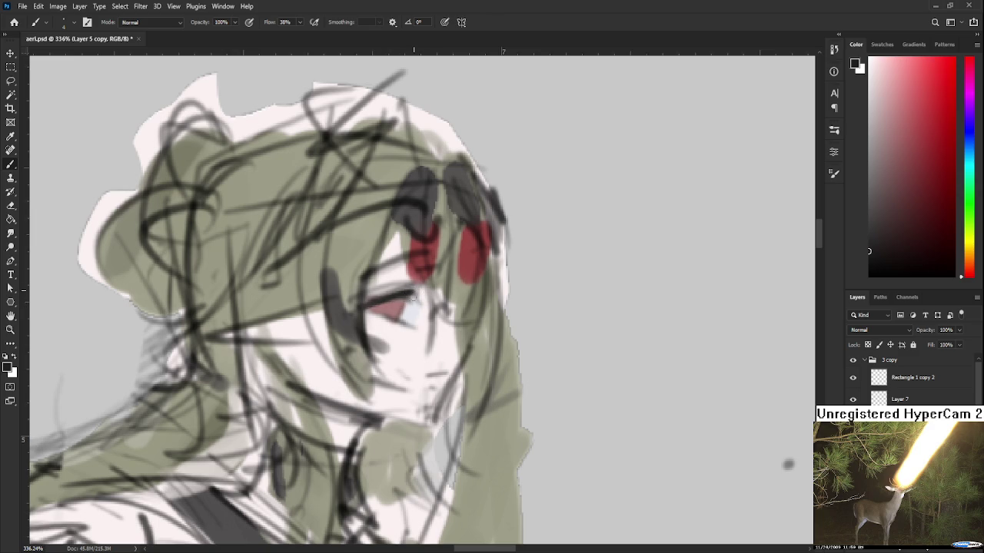
pyautogui.moveTo(406, 294); pyautogui.dragTo(425, 292)
pyautogui.moveTo(421, 286); pyautogui.dragTo(397, 293)
pyautogui.scroll(-1, 376, 311)
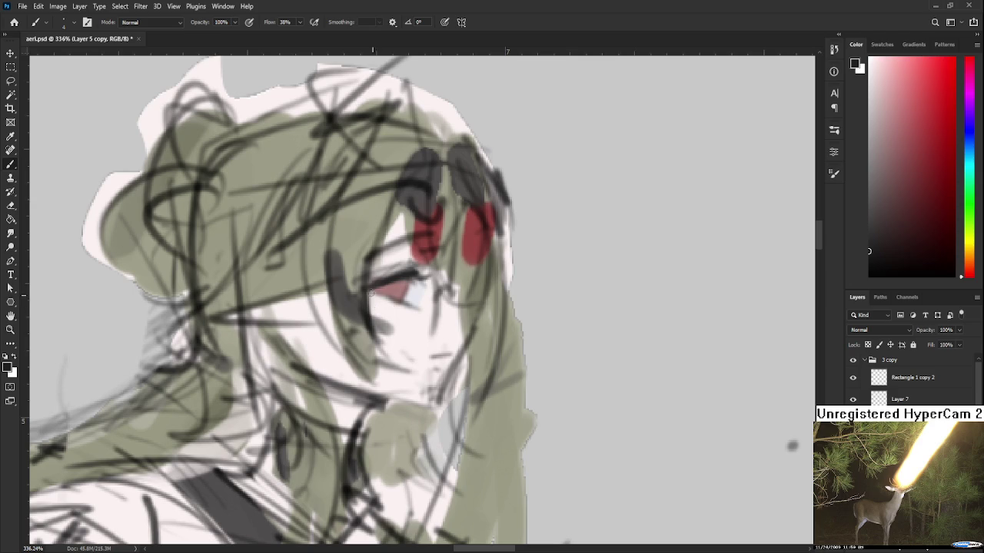
# Resample lighter tones and the dark red-brown colour from the eye
pyautogui.keyDown('alt'); pyautogui.click(402, 303); pyautogui.keyUp('alt')
pyautogui.keyDown('alt'); pyautogui.click(394, 279); pyautogui.keyUp('alt')
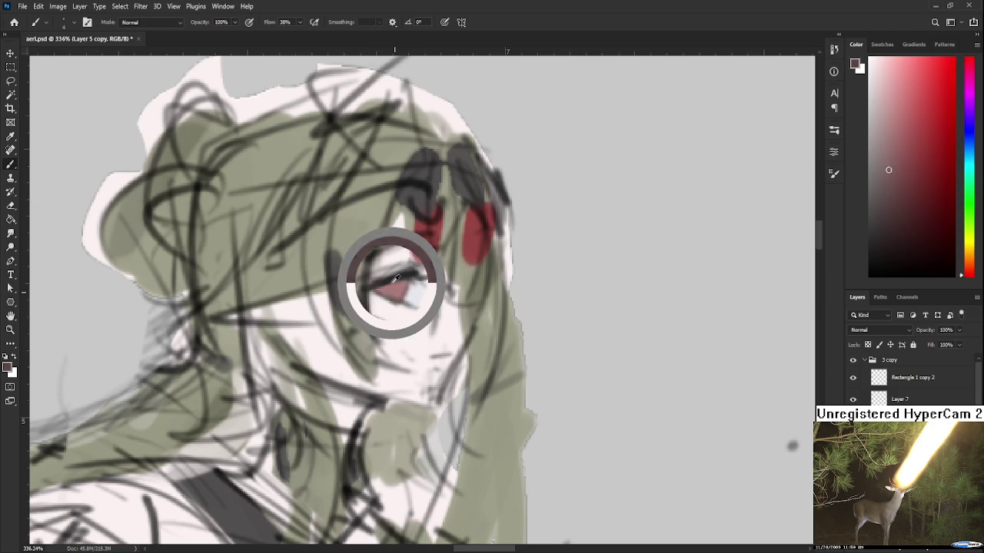
pyautogui.keyDown('alt'); pyautogui.click(380, 291); pyautogui.keyUp('alt')
pyautogui.keyDown('alt'); pyautogui.click(385, 286); pyautogui.keyUp('alt')
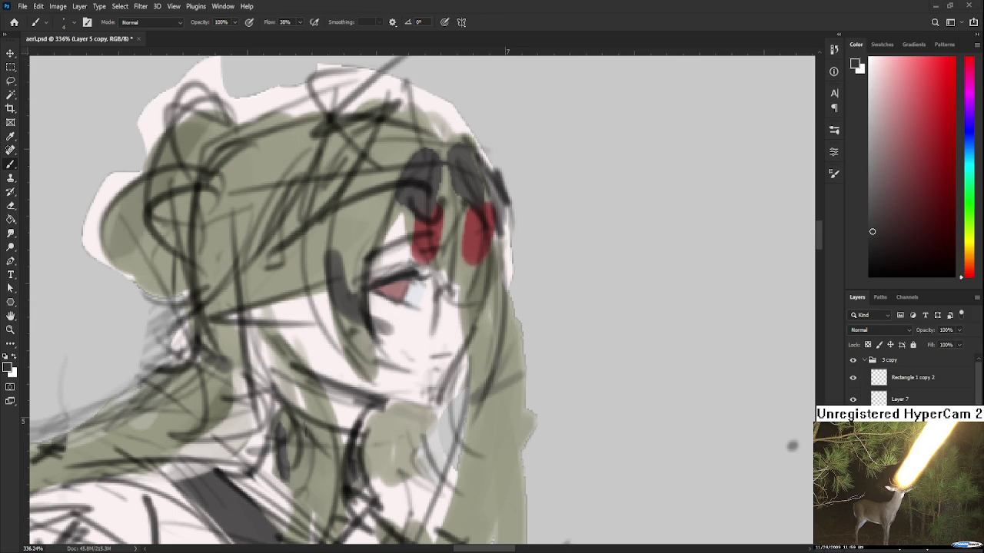
pyautogui.scroll(1, 380, 283)
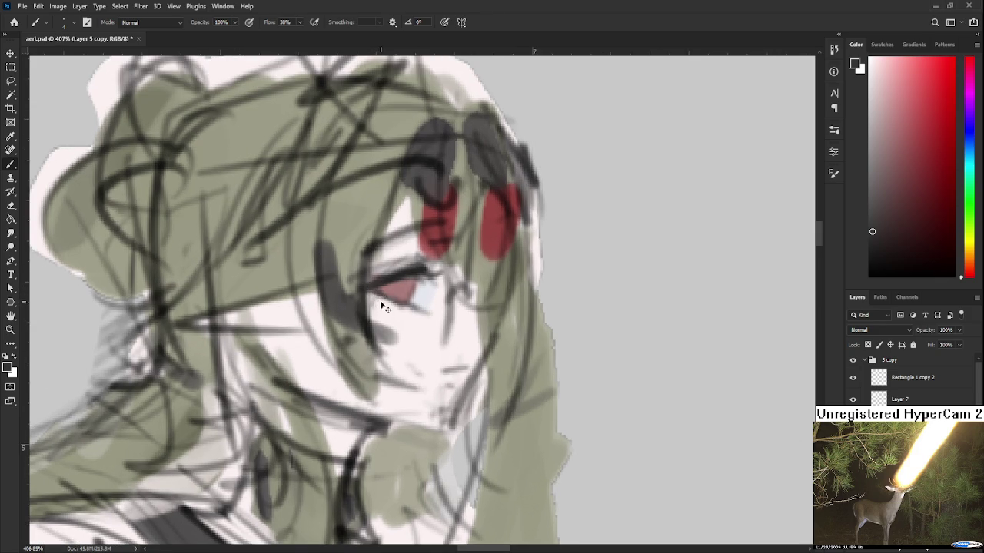
# Sample a very light pink from the eye and shift its hue
pyautogui.keyDown('alt'); pyautogui.click(385, 302); pyautogui.keyUp('alt')
pyautogui.keyDown('alt'); pyautogui.click(394, 276); pyautogui.keyUp('alt')
pyautogui.keyDown('alt'); pyautogui.click(391, 305); pyautogui.keyUp('alt')
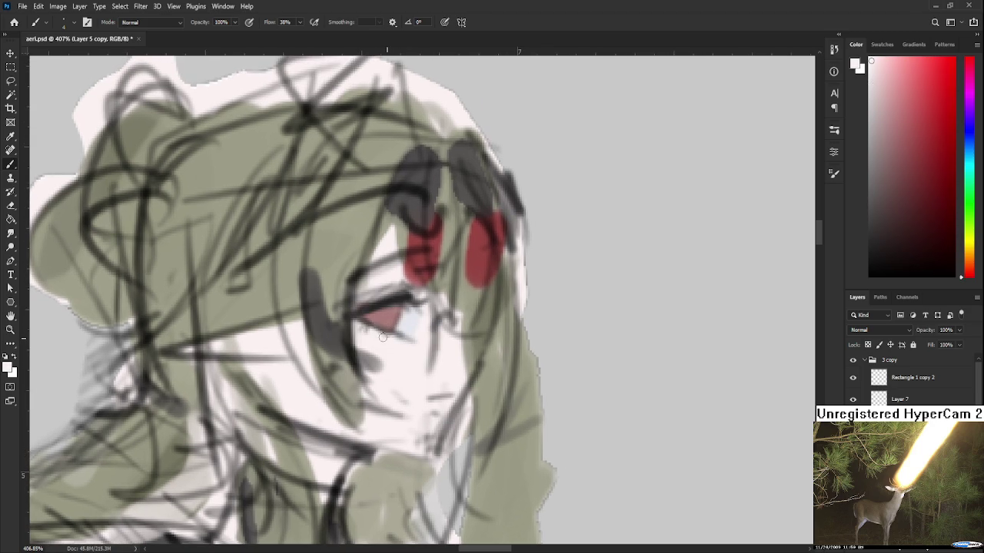
pyautogui.moveTo(408, 325)
pyautogui.mouseDown()
pyautogui.moveTo(413, 337)
pyautogui.moveTo(405, 319)
pyautogui.moveTo(414, 327)
pyautogui.moveTo(395, 334)
pyautogui.moveTo(363, 305)
pyautogui.mouseUp()
# Take the blush's darker red and paint the iris a deeper, saturated red
pyautogui.keyDown('alt'); pyautogui.click(390, 323); pyautogui.keyUp('alt')
pyautogui.keyDown('alt'); pyautogui.click(390, 337); pyautogui.keyUp('alt')
pyautogui.keyDown('alt'); pyautogui.click(407, 327); pyautogui.keyUp('alt')
pyautogui.keyDown('alt'); pyautogui.click(411, 301); pyautogui.keyUp('alt')
pyautogui.keyDown('alt'); pyautogui.click(406, 298); pyautogui.keyUp('alt')
pyautogui.moveTo(385, 305); pyautogui.dragTo(409, 312)
pyautogui.keyDown('alt'); pyautogui.click(406, 324); pyautogui.keyUp('alt')
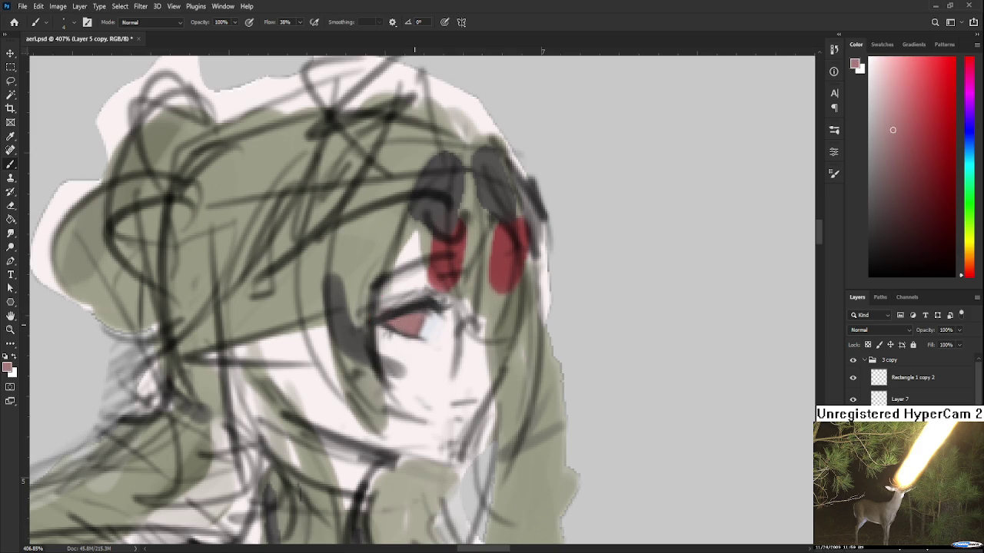
pyautogui.keyDown('alt'); pyautogui.click(407, 318); pyautogui.keyUp('alt')
pyautogui.keyDown('alt'); pyautogui.click(502, 261); pyautogui.keyUp('alt')
pyautogui.moveTo(411, 317); pyautogui.dragTo(398, 323)
# Extend the iris red slightly, then darken the iris and lash line with near-black
pyautogui.keyDown('alt'); pyautogui.click(419, 313); pyautogui.keyUp('alt')
pyautogui.keyDown('alt'); pyautogui.click(415, 319); pyautogui.keyUp('alt')
pyautogui.moveTo(412, 322); pyautogui.dragTo(418, 326)
pyautogui.keyDown('alt'); pyautogui.click(408, 312); pyautogui.keyUp('alt')
pyautogui.keyDown('alt'); pyautogui.click(411, 317); pyautogui.keyUp('alt')
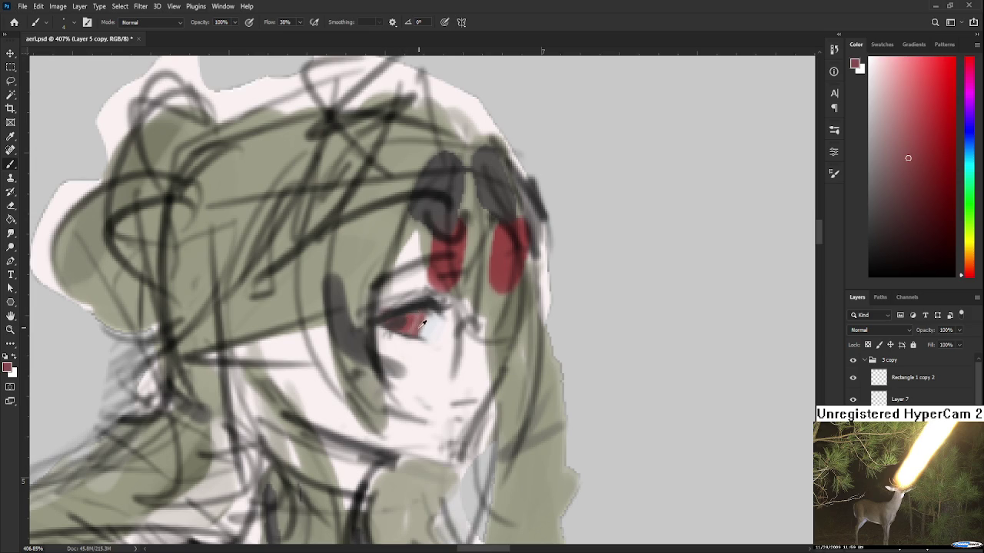
pyautogui.keyDown('alt'); pyautogui.click(423, 323); pyautogui.keyUp('alt')
pyautogui.keyDown('alt'); pyautogui.click(410, 308); pyautogui.keyUp('alt')
pyautogui.moveTo(423, 309)
pyautogui.mouseDown()
pyautogui.moveTo(413, 332)
pyautogui.moveTo(423, 317)
pyautogui.mouseUp()
pyautogui.moveTo(424, 315)
pyautogui.mouseDown()
pyautogui.moveTo(416, 331)
pyautogui.moveTo(440, 331)
pyautogui.mouseUp()
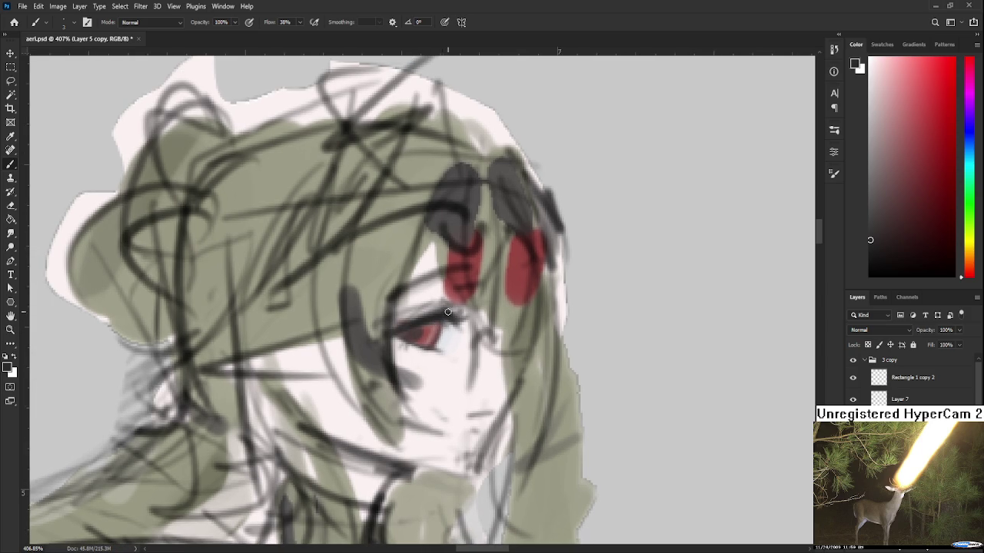
pyautogui.keyDown('alt'); pyautogui.click(429, 366); pyautogui.keyUp('alt')
pyautogui.press('l')
pyautogui.press('b')
# Sample muted and dark reds from the eye and adjust the red's shade
pyautogui.scroll(1, 414, 332)
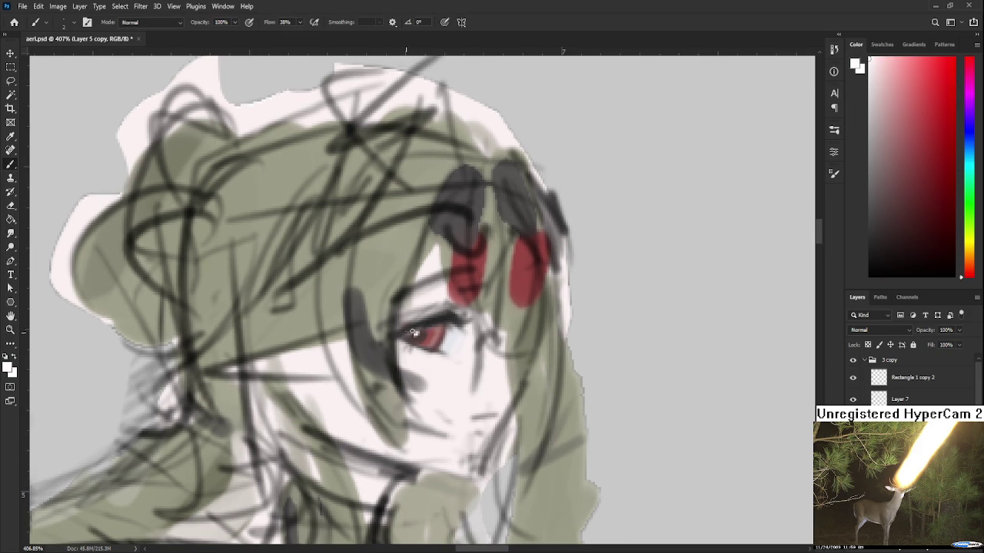
pyautogui.keyDown('alt'); pyautogui.click(428, 337); pyautogui.keyUp('alt')
pyautogui.keyDown('alt'); pyautogui.click(415, 334); pyautogui.keyUp('alt')
pyautogui.moveTo(440, 313); pyautogui.dragTo(435, 306)
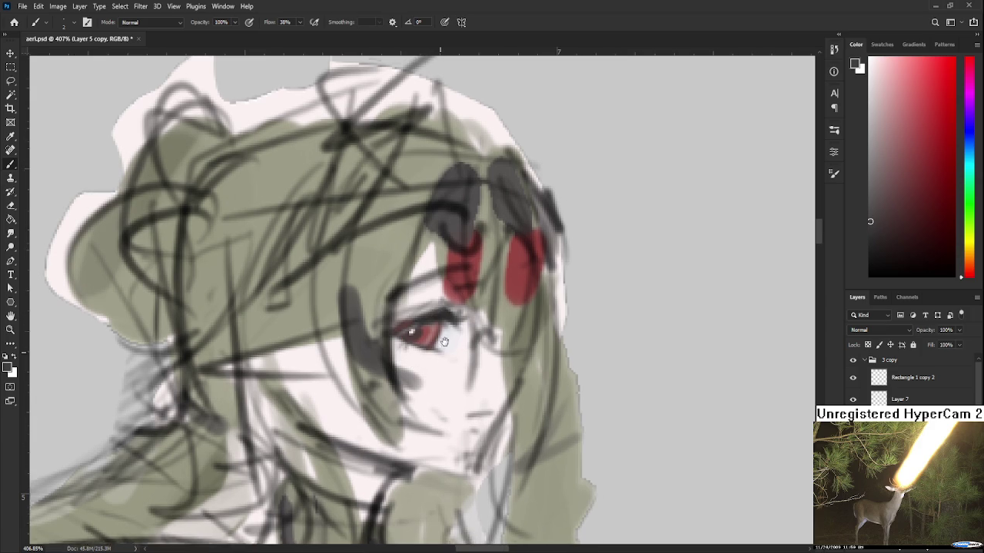
pyautogui.keyDown('alt'); pyautogui.click(431, 329); pyautogui.keyUp('alt')
pyautogui.keyDown('alt'); pyautogui.click(445, 315); pyautogui.keyUp('alt')
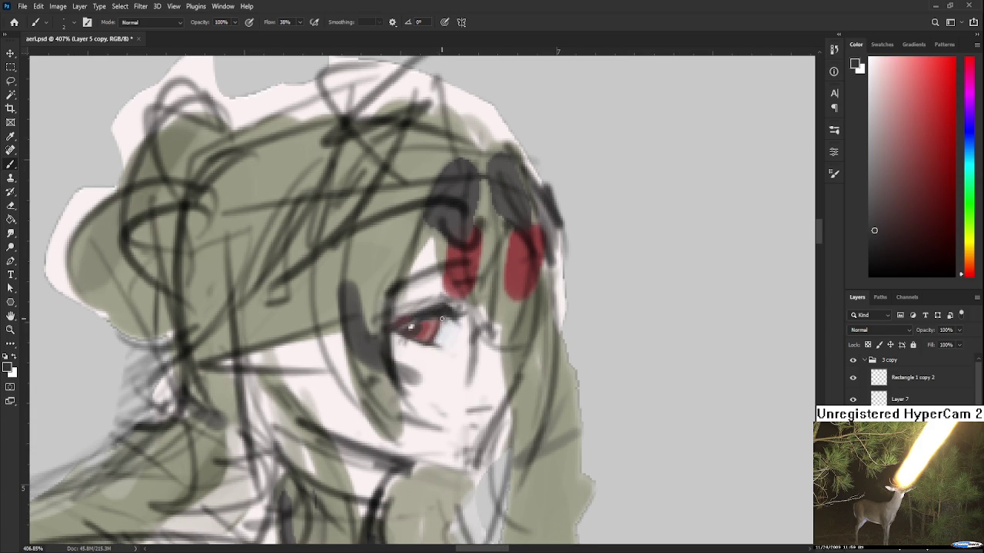
pyautogui.keyDown('alt'); pyautogui.click(417, 330); pyautogui.keyUp('alt')
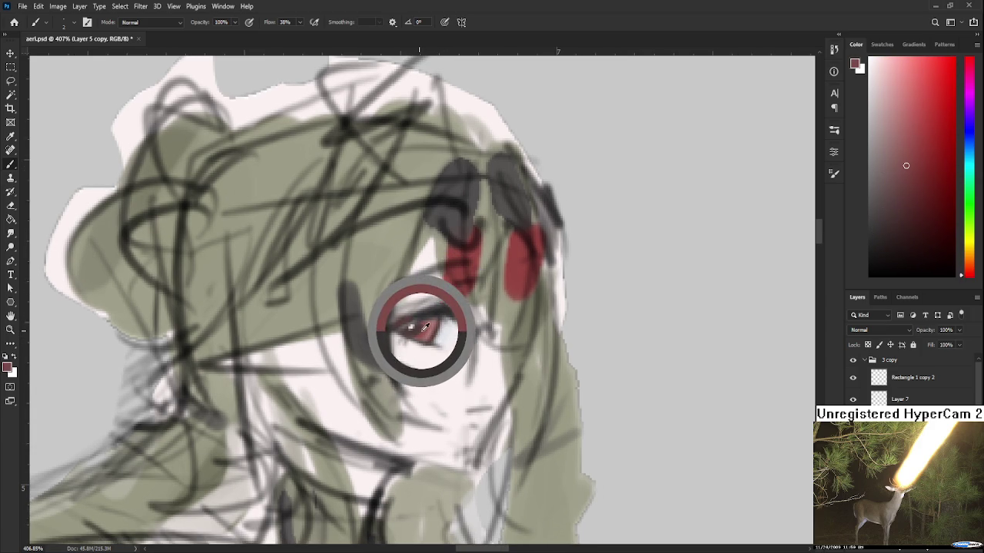
pyautogui.moveTo(932, 186); pyautogui.dragTo(895, 173)
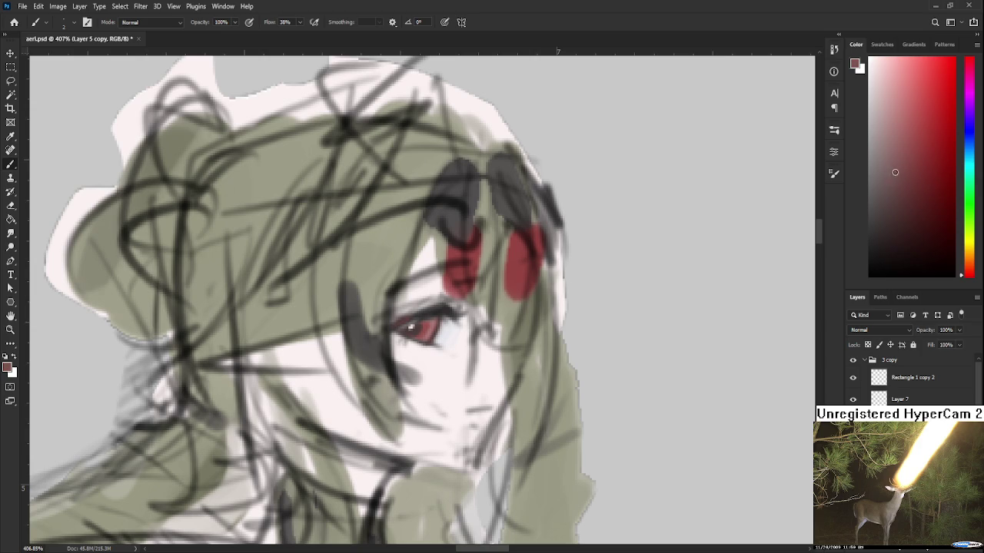
# Paint darker red strokes around and below the eye, then pick a darker, more orange red
pyautogui.moveTo(396, 338); pyautogui.dragTo(438, 350)
pyautogui.keyDown('alt'); pyautogui.click(441, 362); pyautogui.keyUp('alt')
pyautogui.keyDown('alt'); pyautogui.click(402, 336); pyautogui.keyUp('alt')
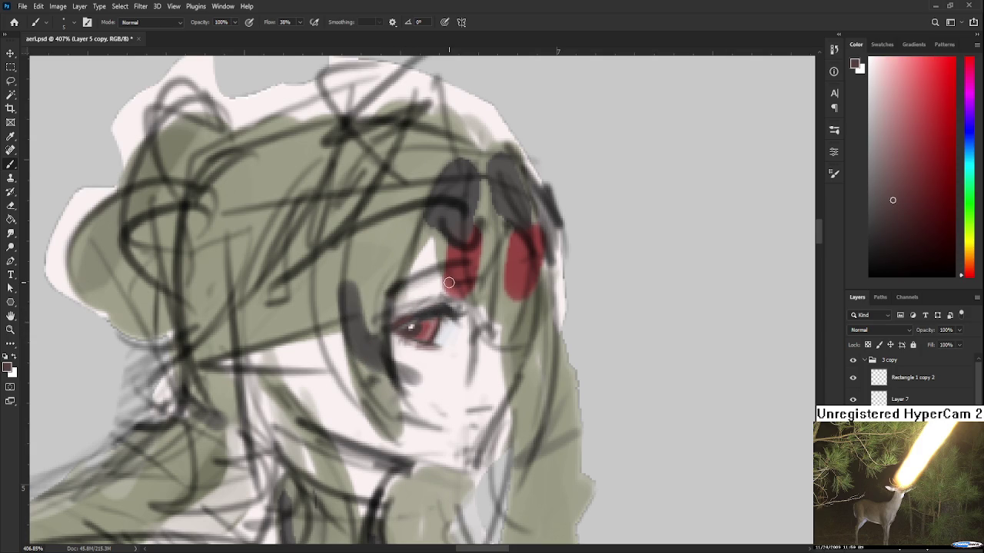
pyautogui.click(913, 222)
pyautogui.click(973, 271)
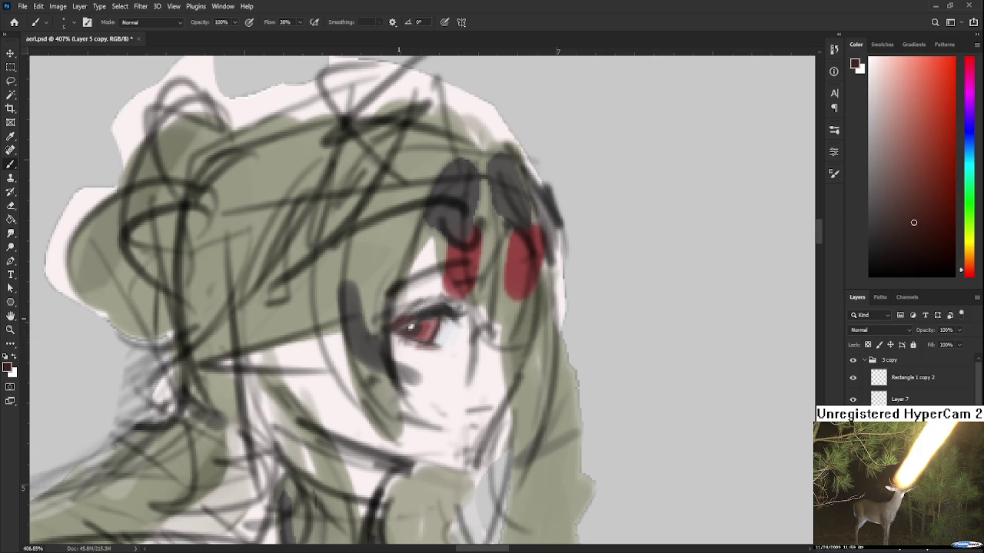
pyautogui.scroll(-3, 538, 276)
pyautogui.scroll(-3, 538, 276)
pyautogui.scroll(-2, 538, 275)
pyautogui.scroll(4, 538, 275)
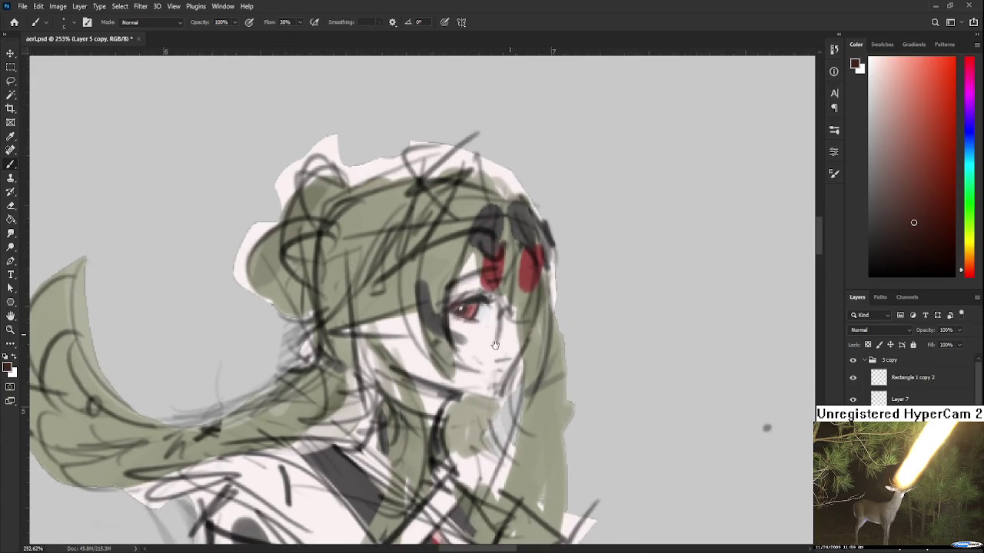
pyautogui.scroll(-1, 532, 282)
pyautogui.keyDown('alt'); pyautogui.click(421, 354); pyautogui.keyUp('alt')
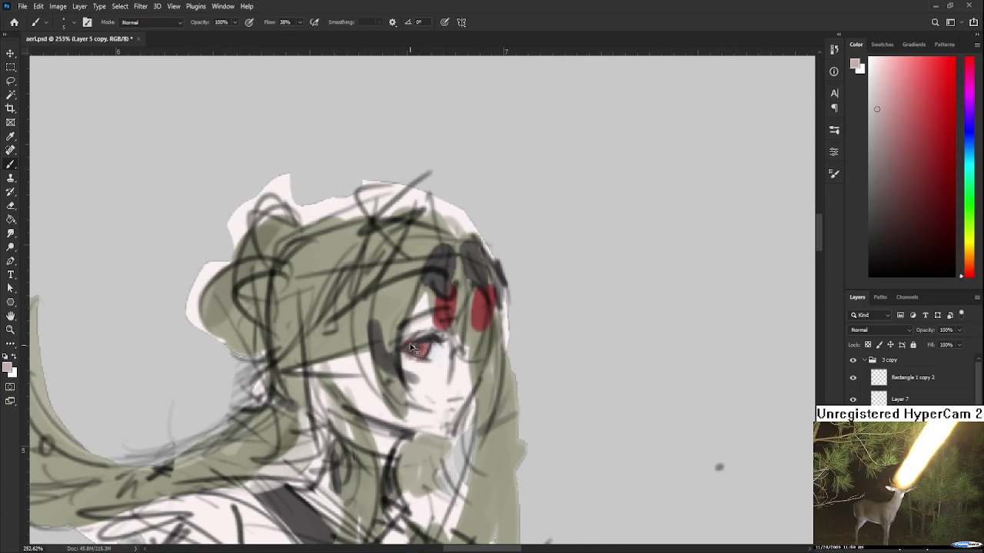
pyautogui.keyDown('alt'); pyautogui.click(410, 342); pyautogui.keyUp('alt')
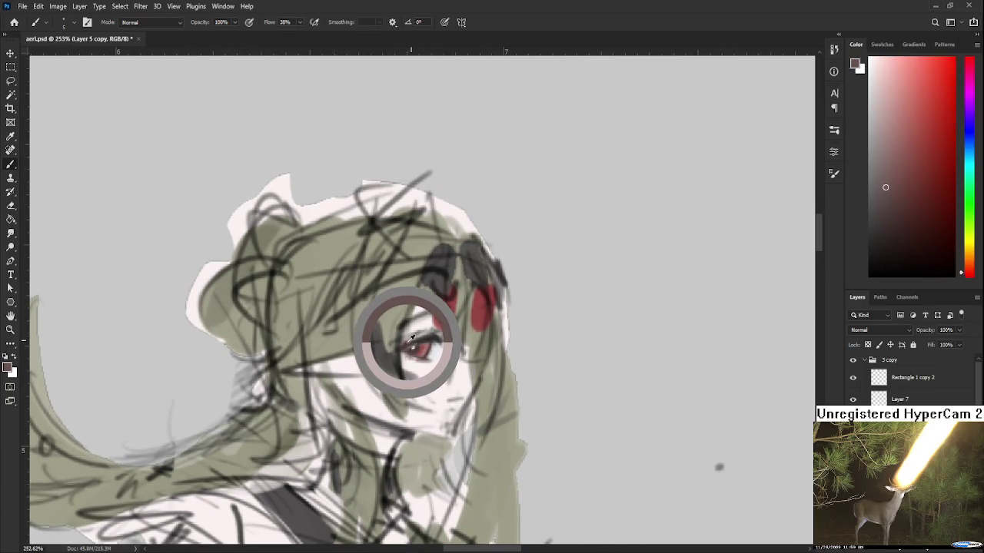
pyautogui.keyDown('alt'); pyautogui.click(423, 332); pyautogui.keyUp('alt')
pyautogui.keyDown('alt'); pyautogui.click(434, 328); pyautogui.keyUp('alt')
pyautogui.keyDown('alt'); pyautogui.click(428, 329); pyautogui.keyUp('alt')
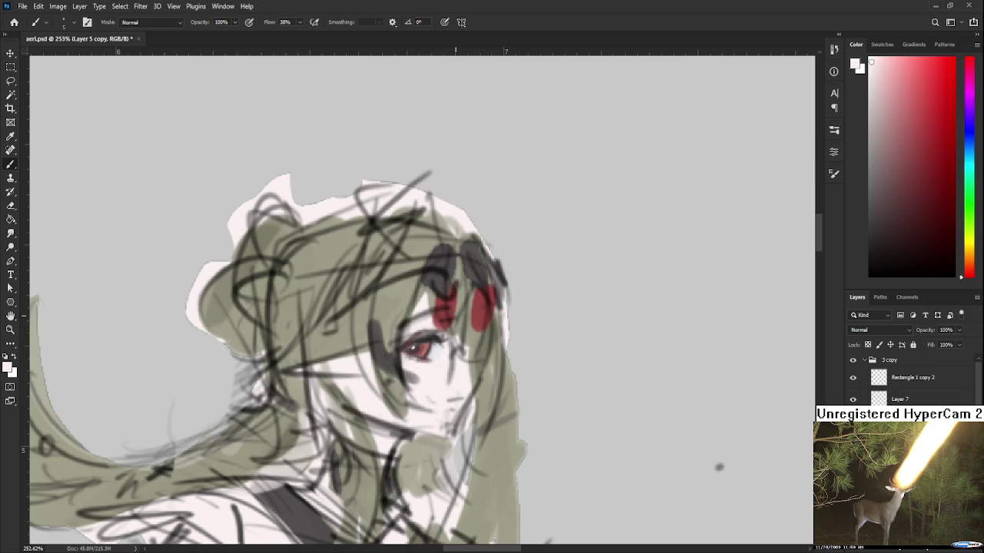
pyautogui.scroll(-3, 458, 316)
pyautogui.scroll(3, 458, 316)
pyautogui.scroll(2, 455, 316)
pyautogui.moveTo(456, 316); pyautogui.dragTo(469, 329)
pyautogui.keyDown('alt'); pyautogui.click(465, 374); pyautogui.keyUp('alt')
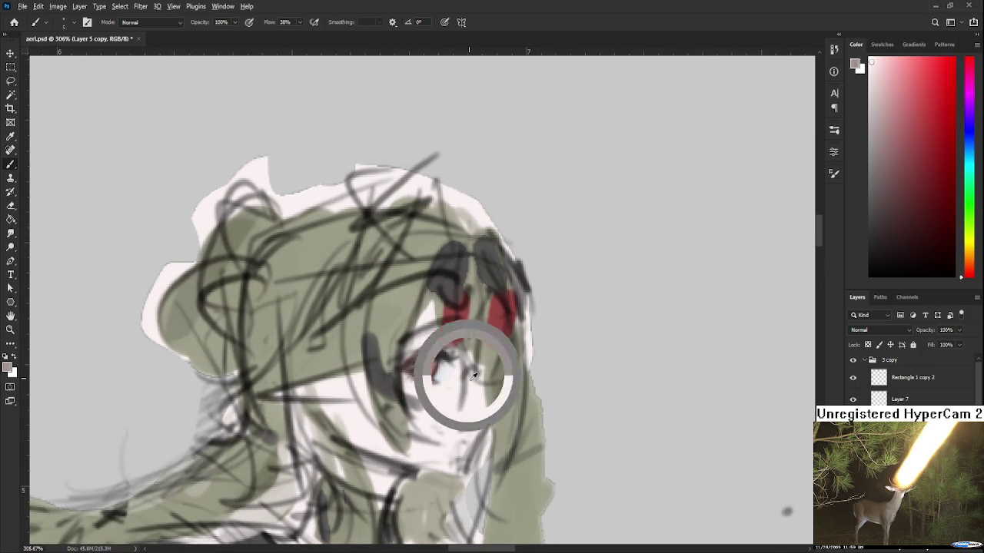
pyautogui.moveTo(465, 374); pyautogui.dragTo(431, 356)
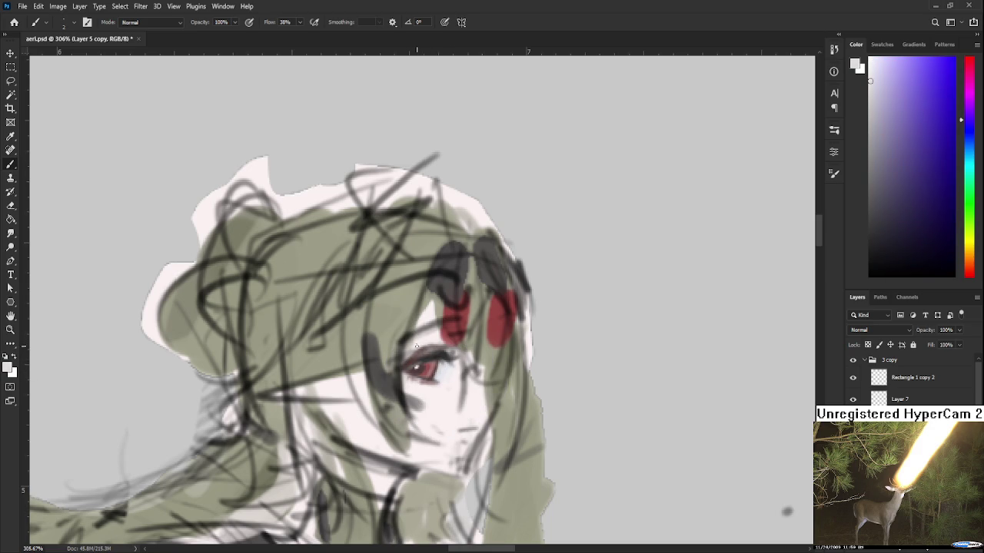
pyautogui.moveTo(429, 347); pyautogui.dragTo(407, 366)
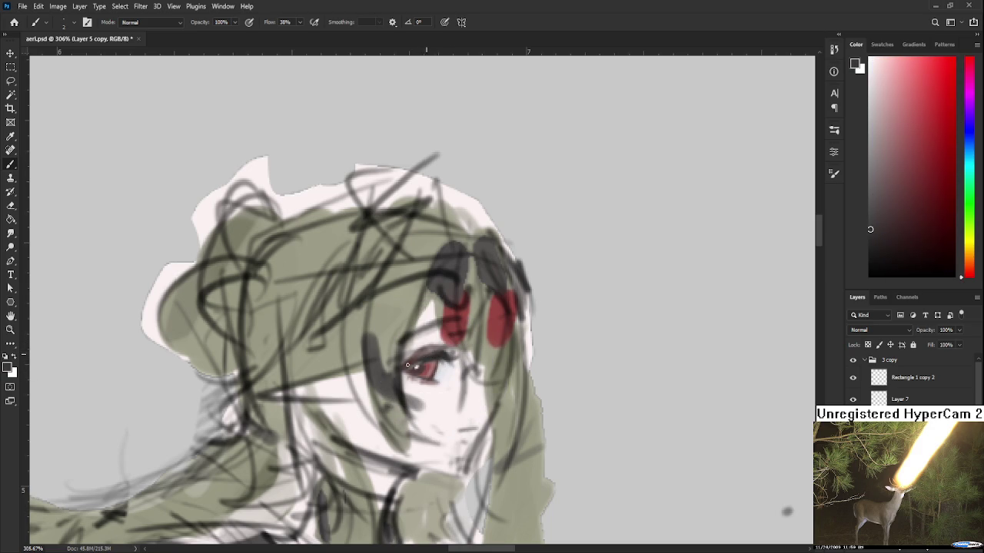
pyautogui.moveTo(440, 348); pyautogui.dragTo(431, 343)
pyautogui.keyDown('alt'); pyautogui.click(410, 329); pyautogui.keyUp('alt')
pyautogui.keyDown('alt'); pyautogui.click(419, 345); pyautogui.keyUp('alt')
pyautogui.keyDown('alt'); pyautogui.click(421, 342); pyautogui.keyUp('alt')
pyautogui.keyDown('alt'); pyautogui.click(423, 342); pyautogui.keyUp('alt')
pyautogui.keyDown('alt'); pyautogui.click(427, 343); pyautogui.keyUp('alt')
pyautogui.keyDown('alt'); pyautogui.click(435, 339); pyautogui.keyUp('alt')
pyautogui.keyDown('alt'); pyautogui.click(435, 338); pyautogui.keyUp('alt')
pyautogui.moveTo(461, 380)
pyautogui.mouseDown()
pyautogui.moveTo(443, 377)
pyautogui.moveTo(433, 393)
pyautogui.mouseUp()
pyautogui.keyDown('alt'); pyautogui.click(429, 386); pyautogui.keyUp('alt')
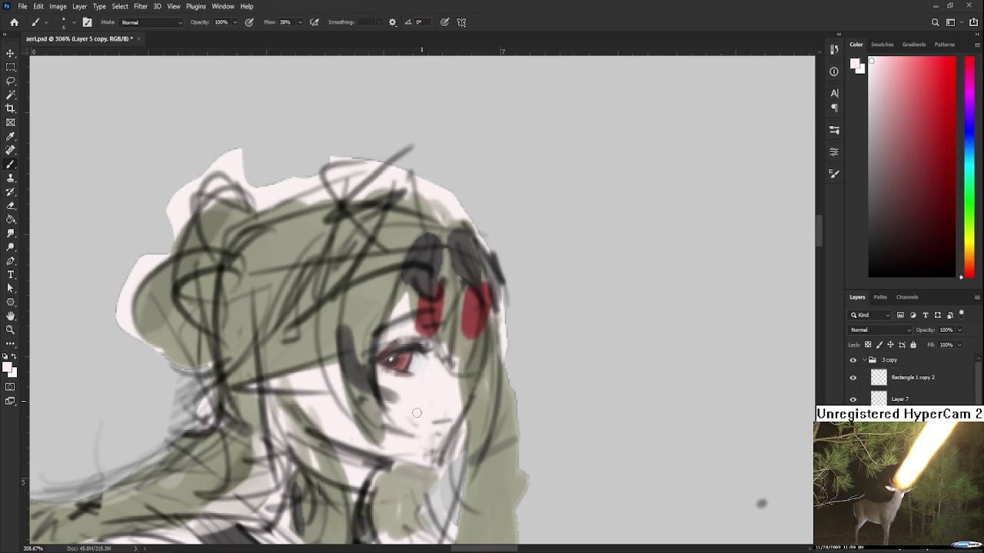
# Sample the eye red and near-white skin tones, then brush a soft pink blush onto the cheek
pyautogui.scroll(1, 434, 376)
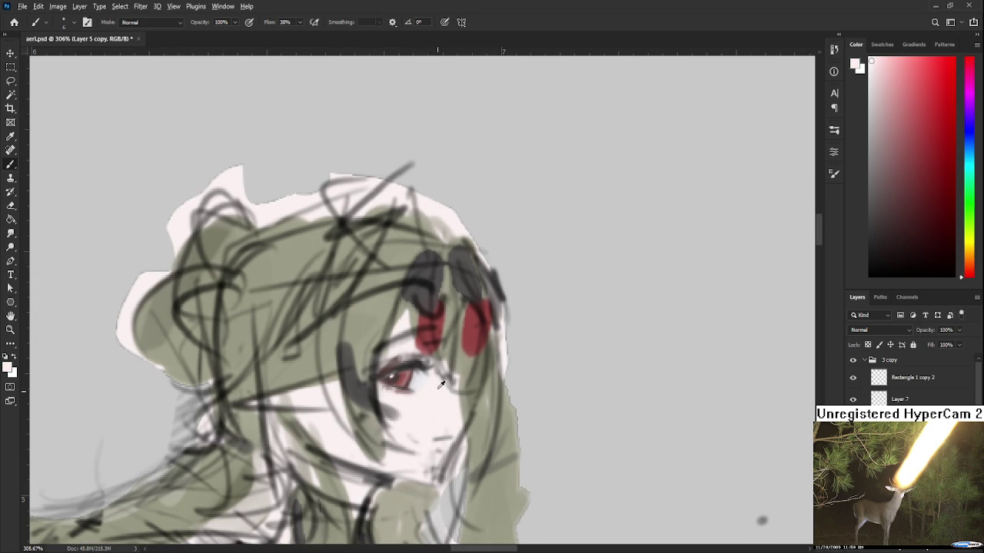
pyautogui.keyDown('alt'); pyautogui.click(398, 393); pyautogui.keyUp('alt')
pyautogui.keyDown('alt'); pyautogui.click(415, 399); pyautogui.keyUp('alt')
pyautogui.keyDown('alt'); pyautogui.click(419, 395); pyautogui.keyUp('alt')
pyautogui.moveTo(420, 395); pyautogui.dragTo(404, 395)
pyautogui.keyDown('alt'); pyautogui.click(414, 398); pyautogui.keyUp('alt')
pyautogui.keyDown('alt'); pyautogui.click(411, 400); pyautogui.keyUp('alt')
pyautogui.keyDown('alt'); pyautogui.click(421, 412); pyautogui.keyUp('alt')
pyautogui.keyDown('alt'); pyautogui.click(412, 401); pyautogui.keyUp('alt')
pyautogui.moveTo(414, 399)
pyautogui.mouseDown()
pyautogui.moveTo(383, 403)
pyautogui.moveTo(415, 378)
pyautogui.mouseUp()
# Lighten the cheek beside the hair with a near-white skin tone, keeping the strokes
pyautogui.keyDown('alt'); pyautogui.click(418, 419); pyautogui.keyUp('alt')
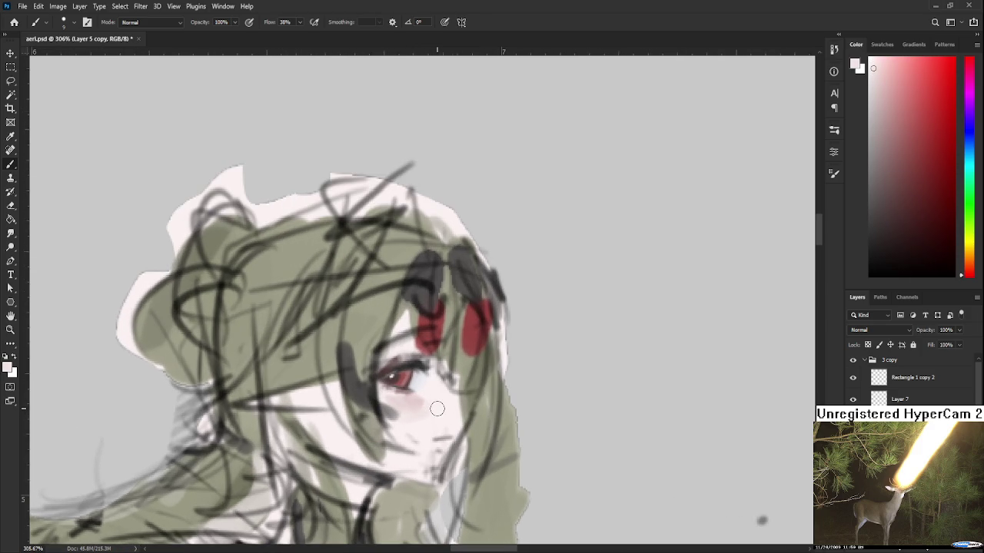
pyautogui.keyDown('alt'); pyautogui.click(427, 381); pyautogui.keyUp('alt')
pyautogui.keyDown('alt'); pyautogui.click(427, 377); pyautogui.keyUp('alt')
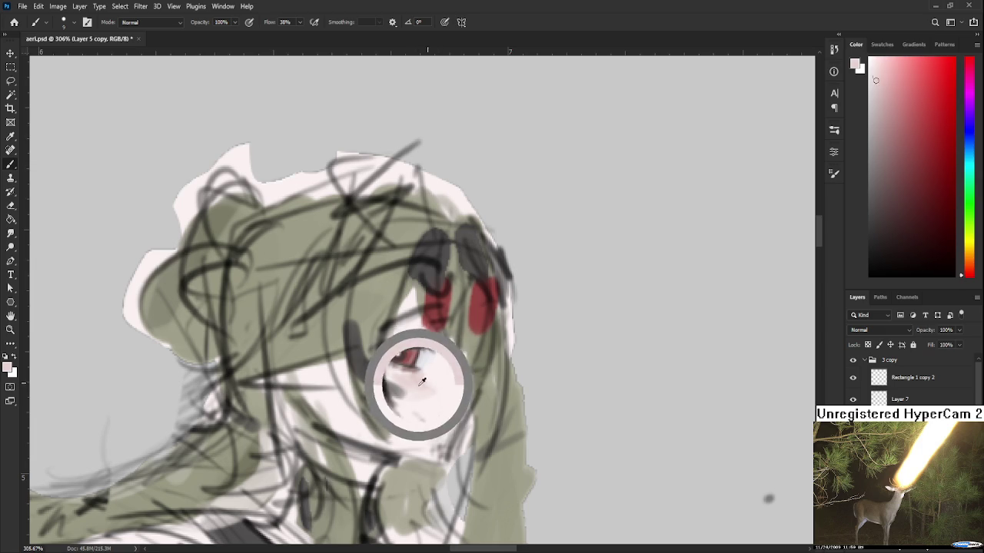
pyautogui.keyDown('alt'); pyautogui.click(463, 386); pyautogui.keyUp('alt')
pyautogui.moveTo(465, 387)
pyautogui.mouseDown()
pyautogui.moveTo(450, 375)
pyautogui.moveTo(479, 408)
pyautogui.mouseUp()
pyautogui.moveTo(448, 372); pyautogui.dragTo(473, 372)
pyautogui.hotkey('ctrl', 'z')
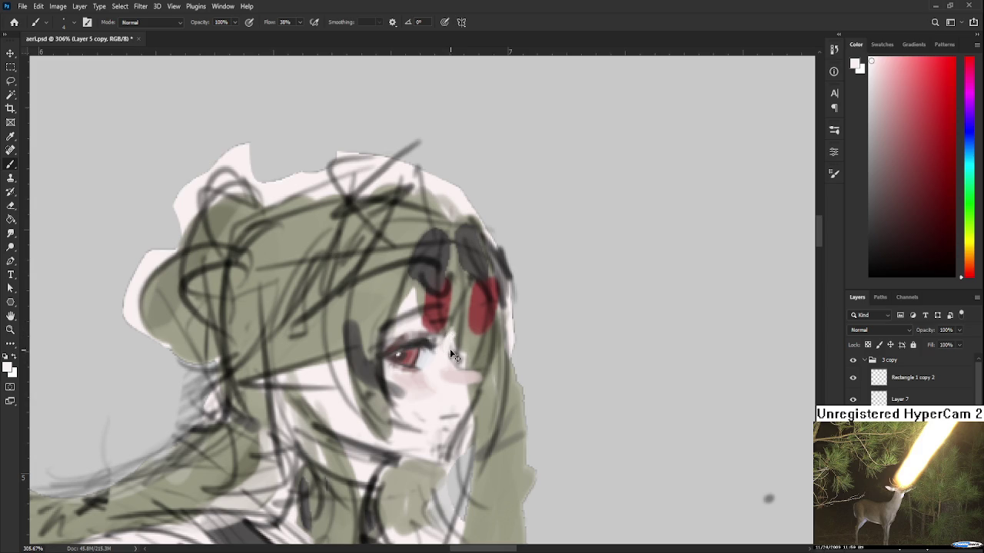
pyautogui.hotkey('ctrl', 'shift', 'z')
# Compare the grey-olive hair colour against pale pink, white and near-white face tones
pyautogui.keyDown('alt'); pyautogui.click(478, 391); pyautogui.keyUp('alt')
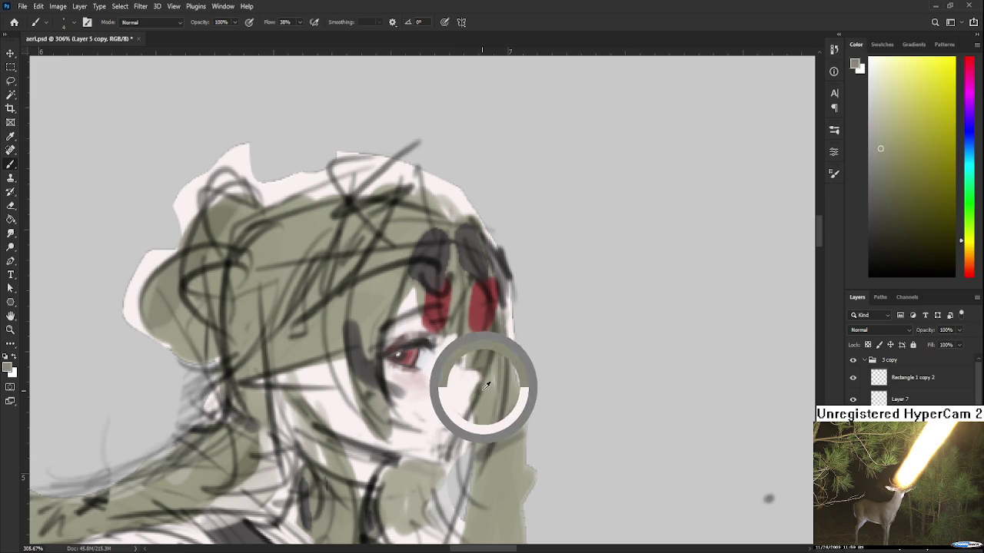
pyautogui.keyDown('alt'); pyautogui.click(470, 407); pyautogui.keyUp('alt')
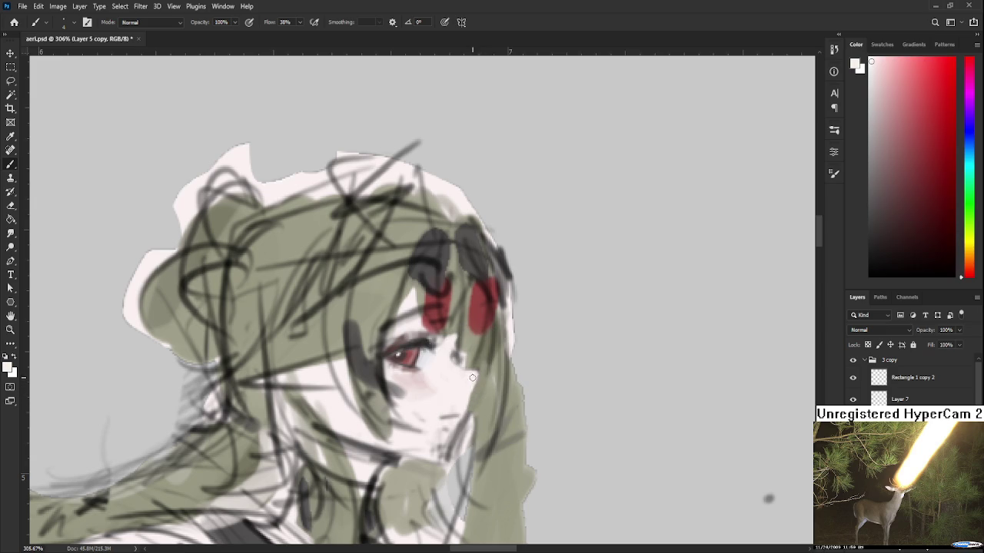
pyautogui.keyDown('alt'); pyautogui.click(485, 387); pyautogui.keyUp('alt')
pyautogui.moveTo(486, 387); pyautogui.dragTo(478, 383)
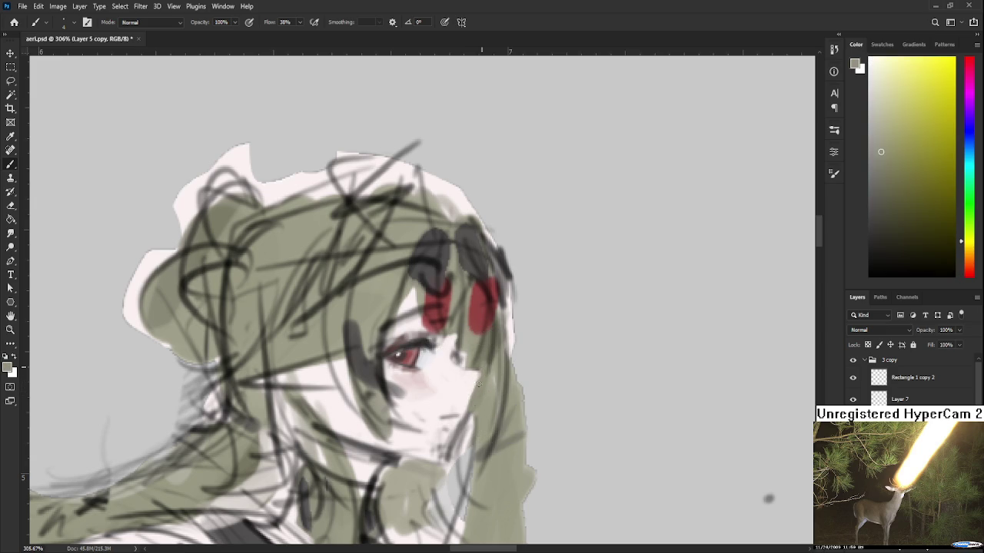
pyautogui.keyDown('alt'); pyautogui.click(477, 374); pyautogui.keyUp('alt')
pyautogui.keyDown('alt'); pyautogui.click(475, 396); pyautogui.keyUp('alt')
pyautogui.keyDown('alt'); pyautogui.click(470, 363); pyautogui.keyUp('alt')
pyautogui.keyDown('alt'); pyautogui.click(483, 374); pyautogui.keyUp('alt')
pyautogui.keyDown('alt'); pyautogui.click(458, 409); pyautogui.keyUp('alt')
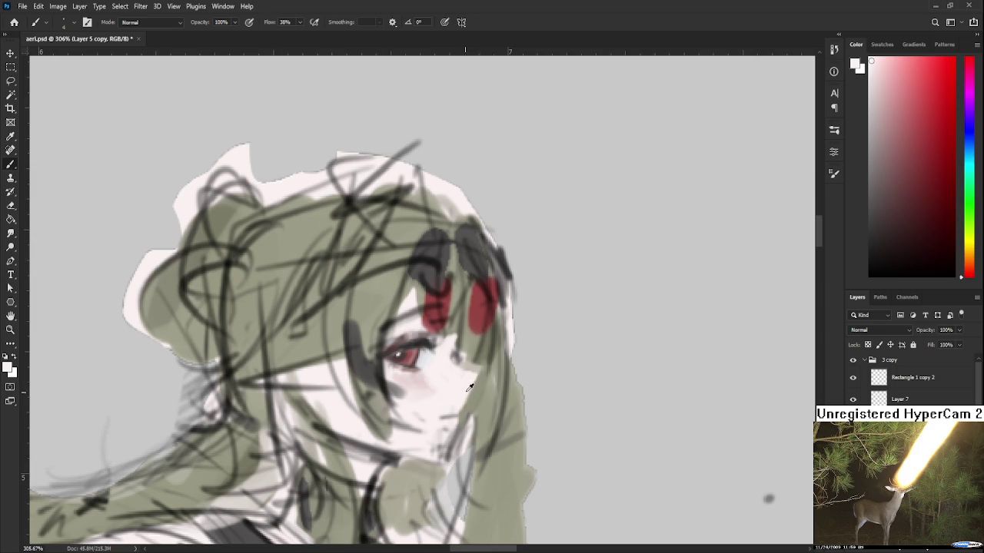
pyautogui.keyDown('alt'); pyautogui.click(483, 371); pyautogui.keyUp('alt')
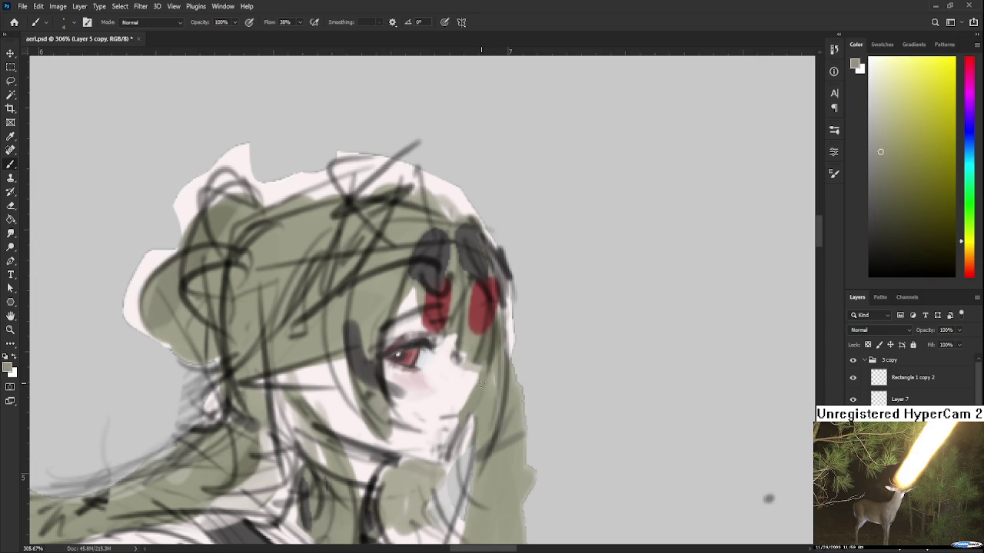
pyautogui.keyDown('alt'); pyautogui.click(462, 360); pyautogui.keyUp('alt')
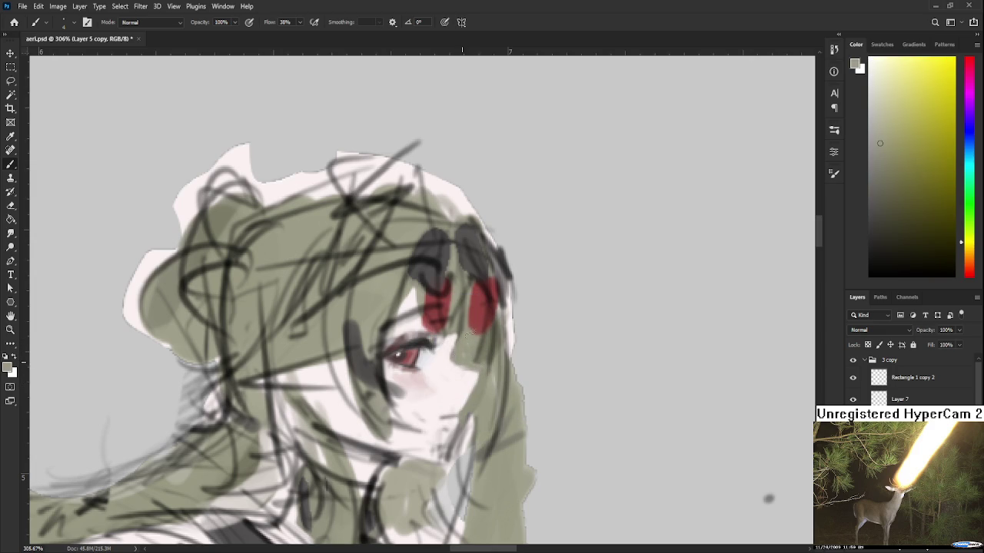
pyautogui.keyDown('alt'); pyautogui.click(448, 351); pyautogui.keyUp('alt')
pyautogui.keyDown('alt'); pyautogui.click(461, 364); pyautogui.keyUp('alt')
# Zoom in on the face and pick up light pink skin tones near the eye and cheek
pyautogui.scroll(-2, 654, 422)
pyautogui.scroll(-2, 589, 385)
pyautogui.scroll(-1, 564, 358)
pyautogui.scroll(2, 648, 410)
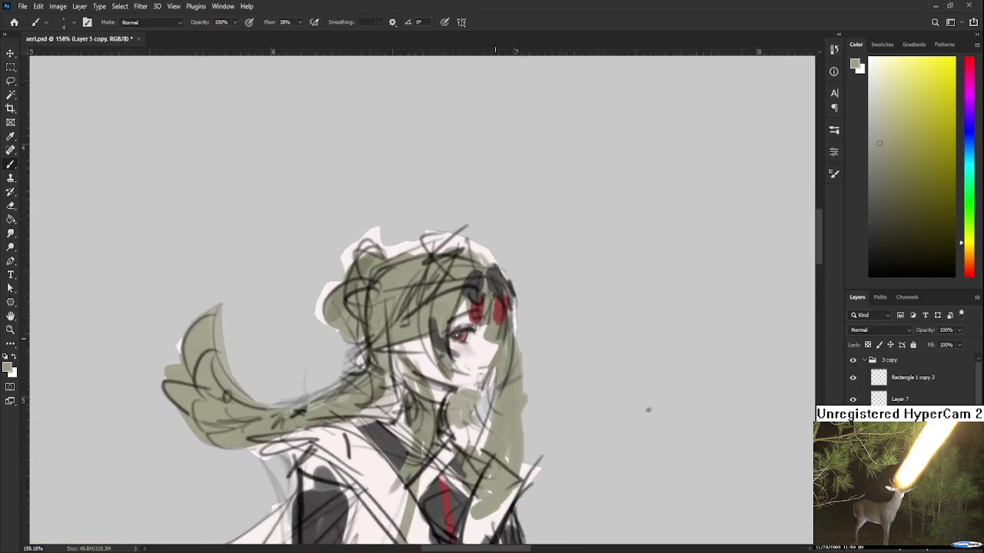
pyautogui.scroll(1, 495, 338)
pyautogui.scroll(1, 455, 356)
pyautogui.scroll(1, 455, 357)
pyautogui.keyDown('alt'); pyautogui.click(390, 373); pyautogui.keyUp('alt')
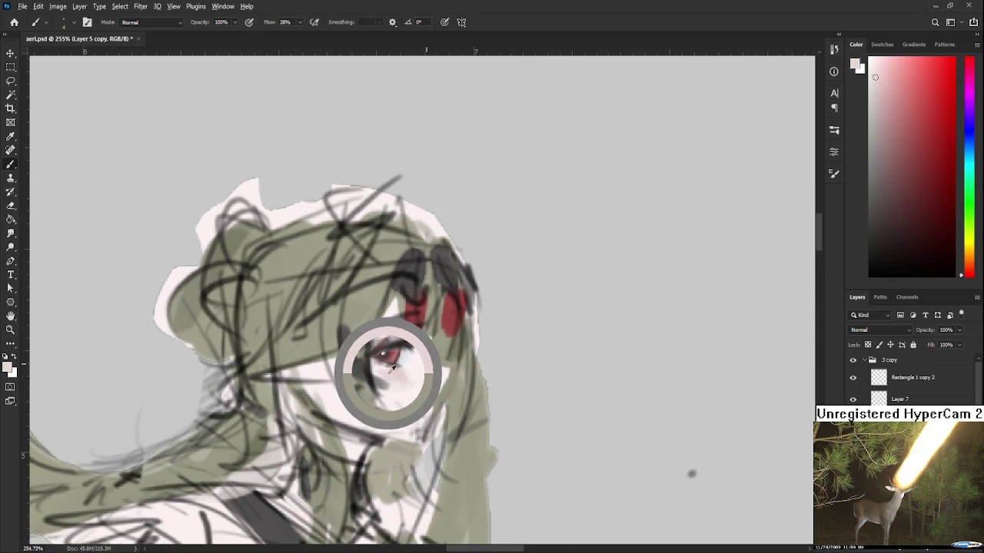
pyautogui.moveTo(391, 369); pyautogui.dragTo(396, 371)
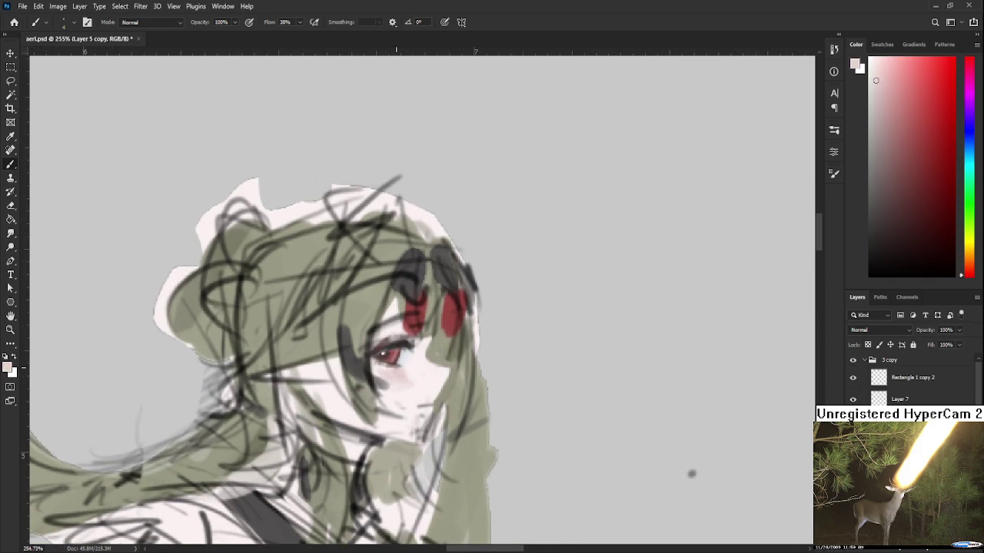
pyautogui.moveTo(399, 351); pyautogui.dragTo(443, 377)
pyautogui.keyDown('alt'); pyautogui.click(443, 375); pyautogui.keyUp('alt')
pyautogui.keyDown('alt'); pyautogui.click(436, 370); pyautogui.keyUp('alt')
# Settle on a near-white pink highlight colour from around the eye and recentre the face
pyautogui.keyDown('alt'); pyautogui.click(435, 357); pyautogui.keyUp('alt')
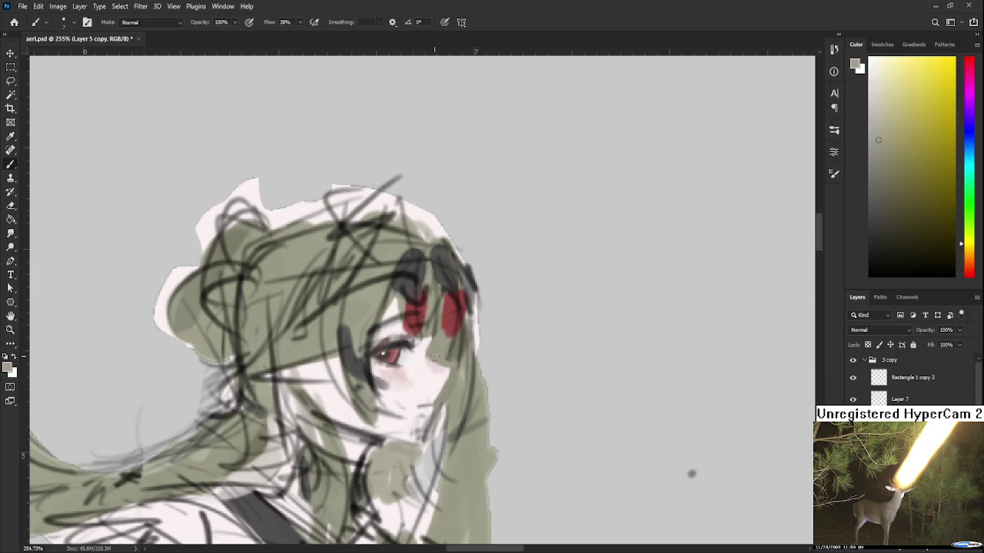
pyautogui.keyDown('alt'); pyautogui.click(443, 363); pyautogui.keyUp('alt')
pyautogui.keyDown('alt'); pyautogui.click(438, 382); pyautogui.keyUp('alt')
pyautogui.keyDown('alt'); pyautogui.click(436, 365); pyautogui.keyUp('alt')
pyautogui.keyDown('alt'); pyautogui.click(417, 339); pyautogui.keyUp('alt')
pyautogui.keyDown('alt'); pyautogui.click(435, 351); pyautogui.keyUp('alt')
pyautogui.keyDown('alt'); pyautogui.click(421, 356); pyautogui.keyUp('alt')
pyautogui.keyDown('alt'); pyautogui.click(421, 353); pyautogui.keyUp('alt')
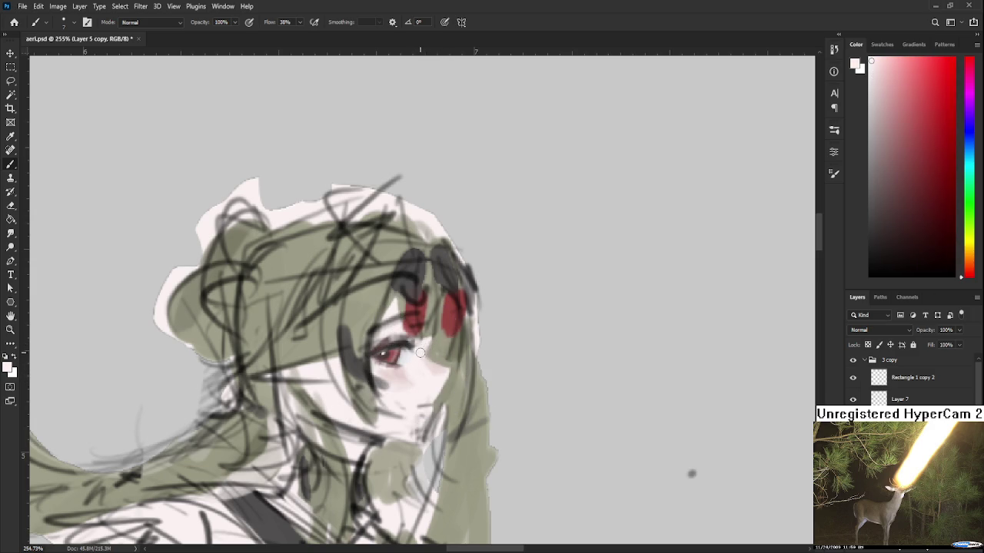
pyautogui.moveTo(420, 371); pyautogui.dragTo(428, 362)
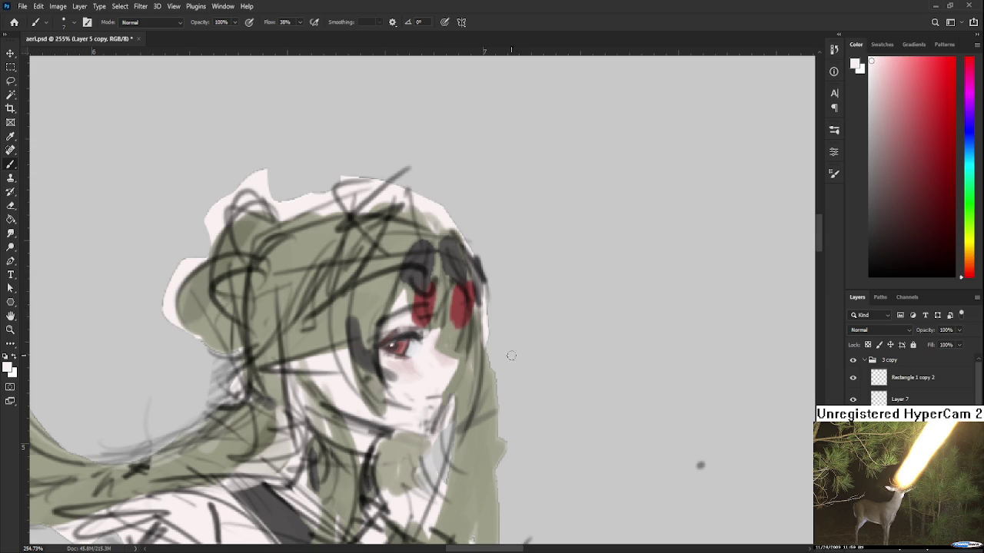
pyautogui.moveTo(481, 368); pyautogui.dragTo(489, 342)
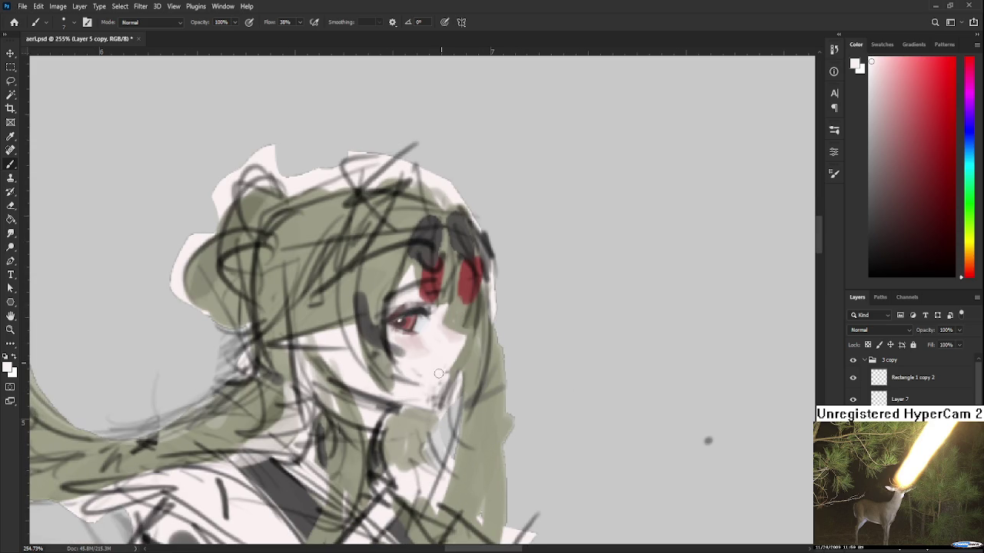
# Paint a faint muted-red blush on the cheek and chin, and darken the mouth with pink
pyautogui.keyDown('alt'); pyautogui.click(441, 348); pyautogui.keyUp('alt')
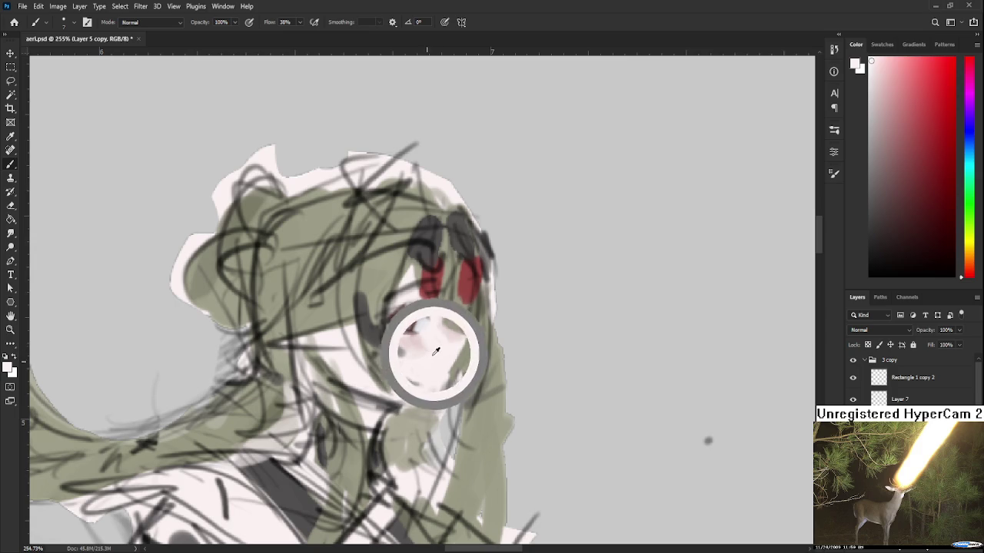
pyautogui.keyDown('alt'); pyautogui.click(407, 324); pyautogui.keyUp('alt')
pyautogui.keyDown('alt'); pyautogui.click(417, 315); pyautogui.keyUp('alt')
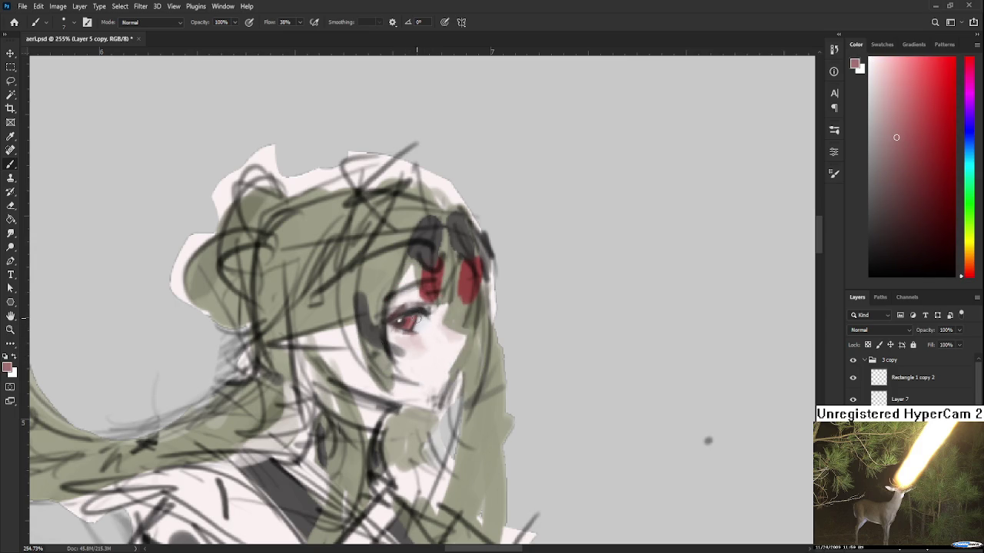
pyautogui.moveTo(448, 372); pyautogui.dragTo(446, 377)
pyautogui.moveTo(446, 368); pyautogui.dragTo(429, 373)
pyautogui.keyDown('alt'); pyautogui.click(418, 318); pyautogui.keyUp('alt')
pyautogui.scroll(-1, 445, 368)
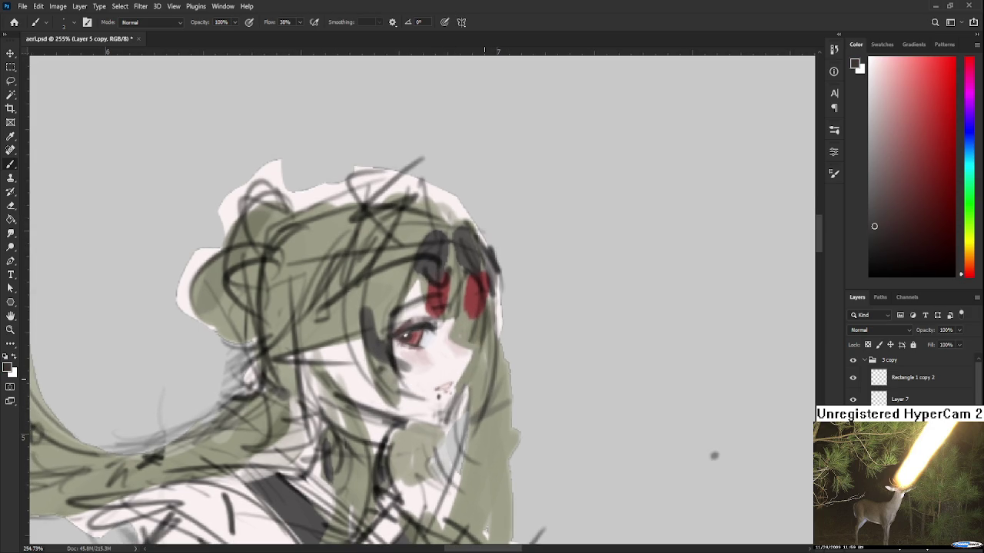
pyautogui.scroll(-3, 488, 393)
pyautogui.scroll(-2, 488, 393)
pyautogui.scroll(-2, 490, 376)
pyautogui.scroll(-1, 495, 371)
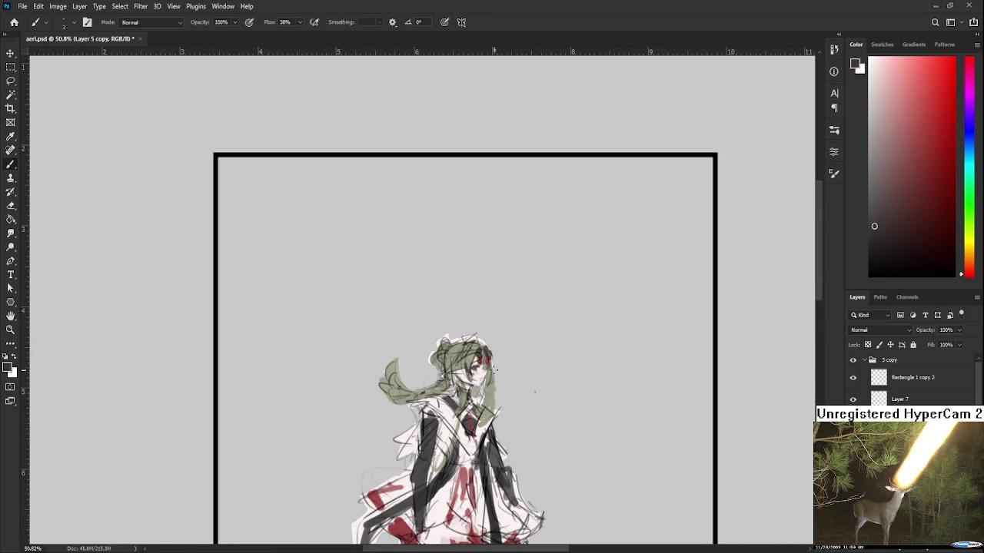
# Zoom in and alternate between the grey-green hair colour and dark red from the eye
pyautogui.scroll(2, 495, 371)
pyautogui.scroll(2, 484, 377)
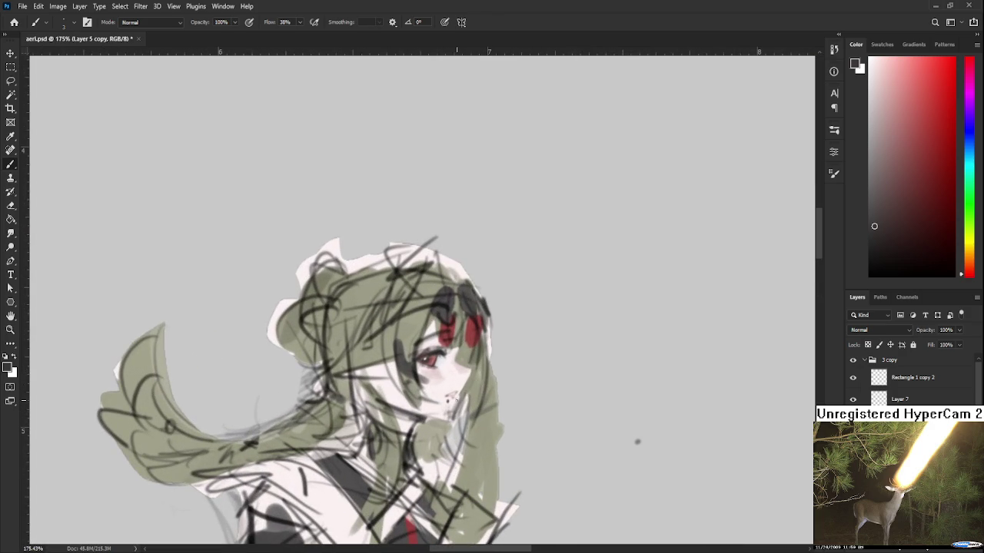
pyautogui.scroll(1, 455, 400)
pyautogui.keyDown('alt'); pyautogui.click(399, 356); pyautogui.keyUp('alt')
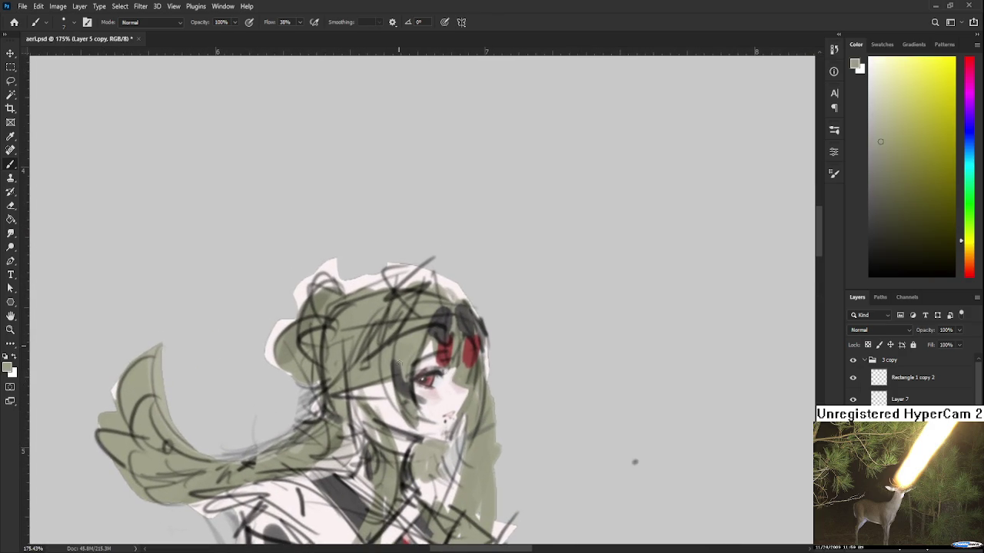
pyautogui.keyDown('alt'); pyautogui.click(407, 394); pyautogui.keyUp('alt')
pyautogui.keyDown('alt'); pyautogui.click(408, 383); pyautogui.keyUp('alt')
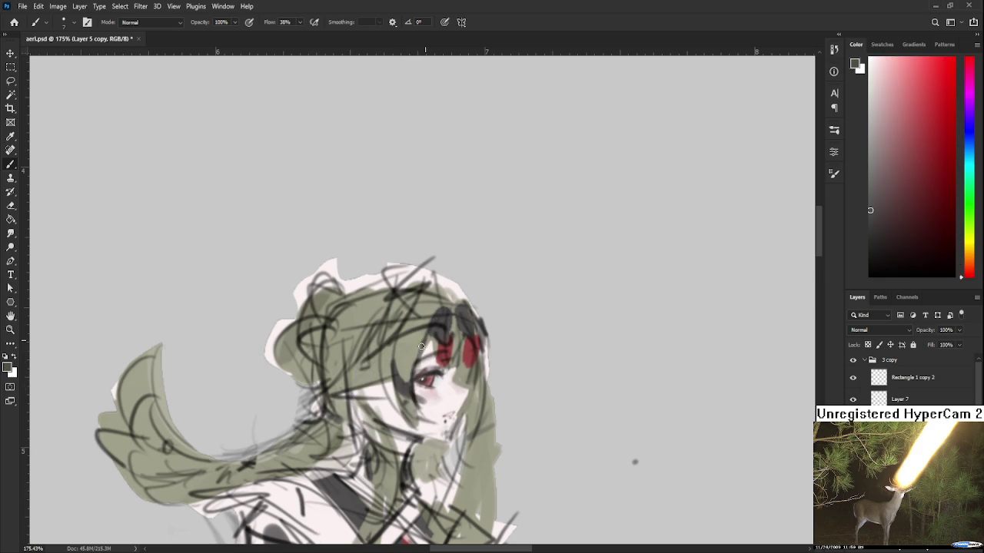
pyautogui.keyDown('alt'); pyautogui.click(408, 352); pyautogui.keyUp('alt')
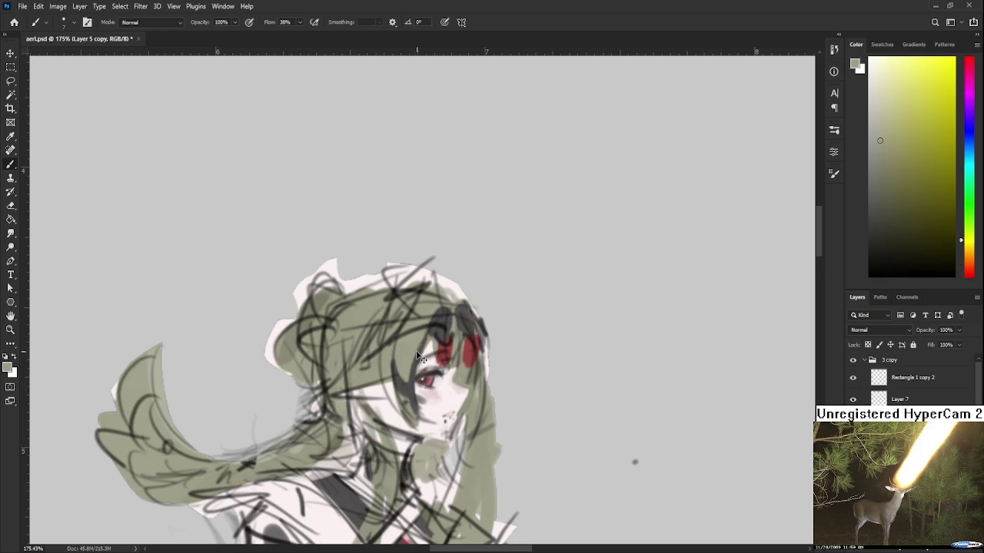
pyautogui.keyDown('alt'); pyautogui.click(405, 389); pyautogui.keyUp('alt')
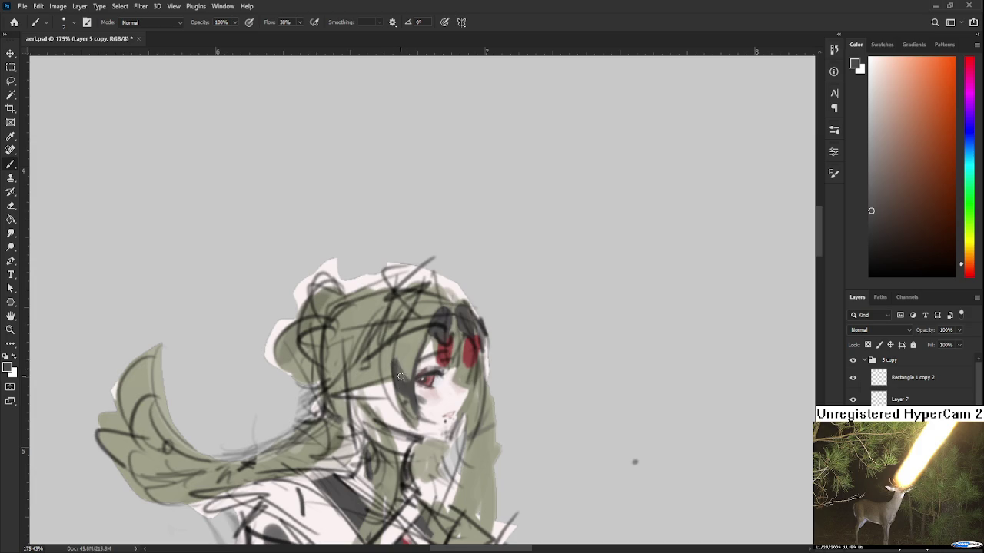
pyautogui.keyDown('alt'); pyautogui.click(408, 368); pyautogui.keyUp('alt')
pyautogui.keyDown('alt'); pyautogui.click(405, 373); pyautogui.keyUp('alt')
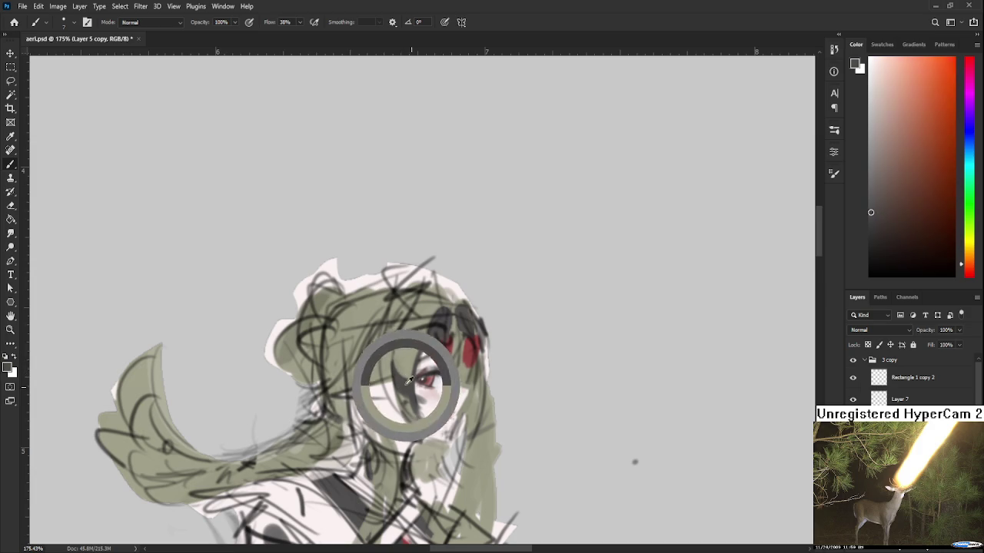
pyautogui.scroll(-1, 403, 369)
pyautogui.keyDown('alt'); pyautogui.click(398, 330); pyautogui.keyUp('alt')
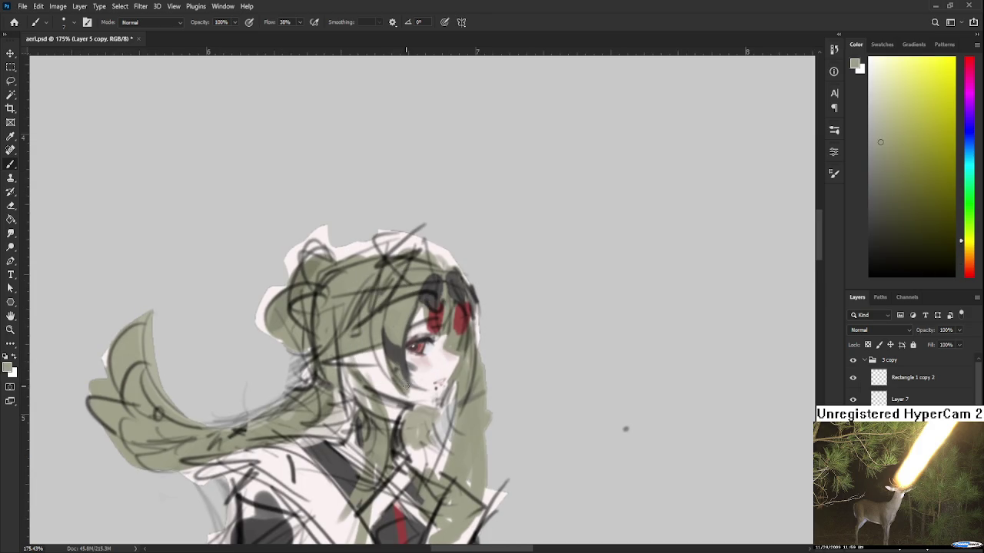
pyautogui.moveTo(398, 370); pyautogui.dragTo(404, 385)
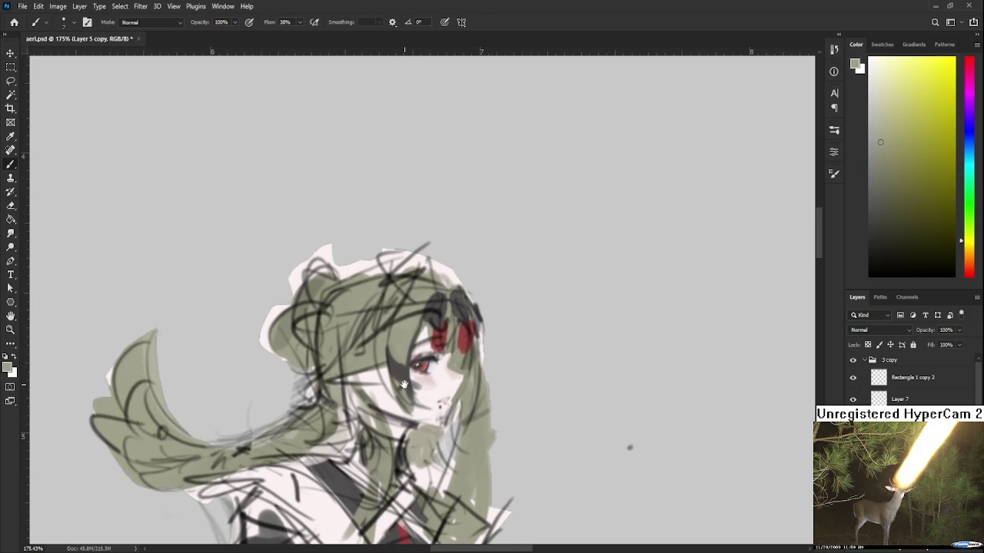
# Pick olive, near-white skin and pinkish-red tones, then tilt the canvas to a painting angle
pyautogui.keyDown('alt'); pyautogui.click(403, 344); pyautogui.keyUp('alt')
pyautogui.keyDown('alt'); pyautogui.click(397, 352); pyautogui.keyUp('alt')
pyautogui.keyDown('alt'); pyautogui.click(412, 389); pyautogui.keyUp('alt')
pyautogui.keyDown('alt'); pyautogui.click(406, 394); pyautogui.keyUp('alt')
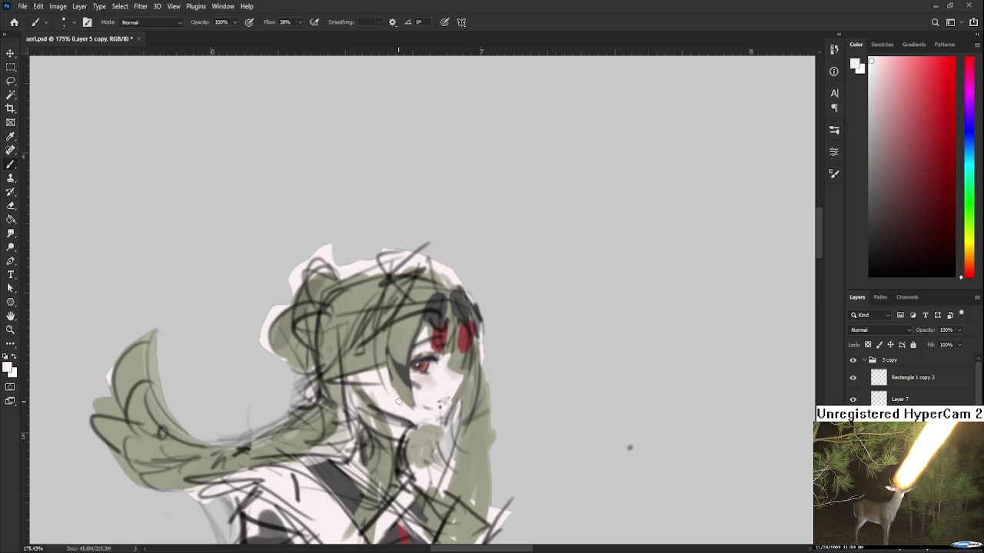
pyautogui.keyDown('alt'); pyautogui.click(395, 389); pyautogui.keyUp('alt')
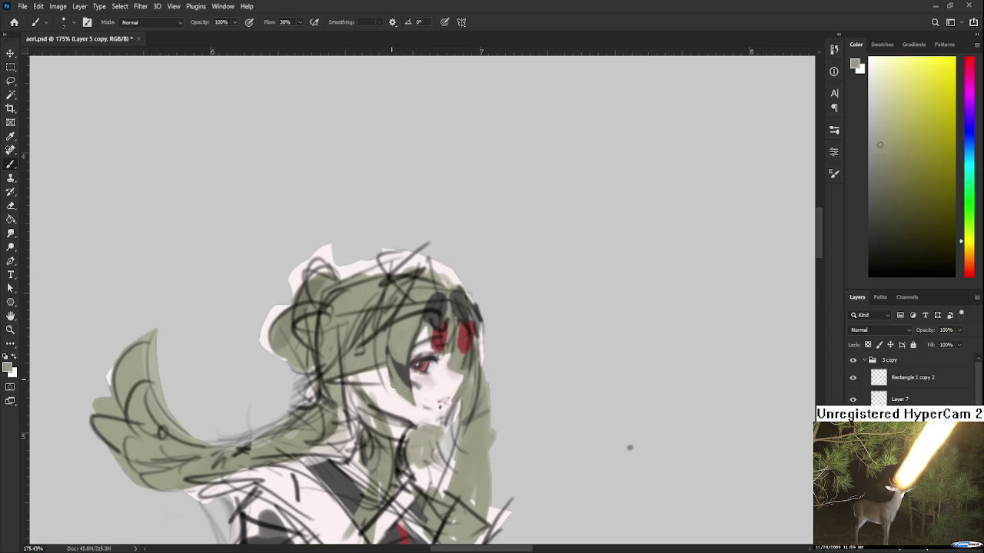
pyautogui.keyDown('alt'); pyautogui.click(410, 397); pyautogui.keyUp('alt')
pyautogui.moveTo(400, 402); pyautogui.dragTo(409, 399)
pyautogui.keyDown('alt'); pyautogui.click(461, 372); pyautogui.keyUp('alt')
pyautogui.keyDown('alt'); pyautogui.click(439, 375); pyautogui.keyUp('alt')
pyautogui.press('r')
pyautogui.moveTo(474, 409)
pyautogui.mouseDown()
pyautogui.moveTo(444, 410)
pyautogui.moveTo(471, 395)
pyautogui.moveTo(415, 384)
pyautogui.moveTo(389, 421)
pyautogui.moveTo(694, 428)
pyautogui.moveTo(650, 407)
pyautogui.mouseUp()
# Sample a face pink and paint a thin line along the jaw on a tilted canvas, then straighten it
pyautogui.press('b')
pyautogui.press('x')
pyautogui.press('r')
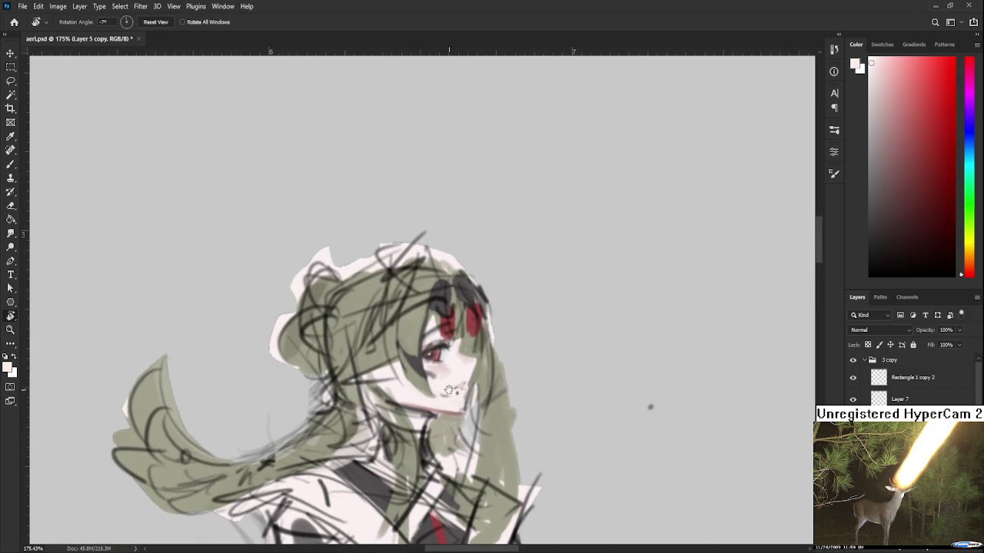
pyautogui.press('b')
pyautogui.keyDown('alt'); pyautogui.click(444, 413); pyautogui.keyUp('alt')
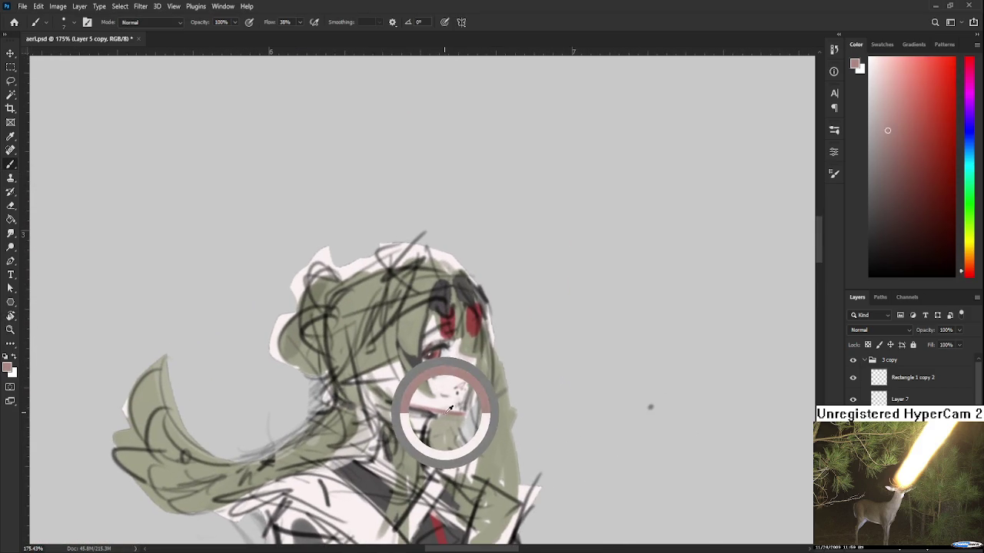
pyautogui.press('r')
pyautogui.moveTo(446, 410); pyautogui.dragTo(397, 405)
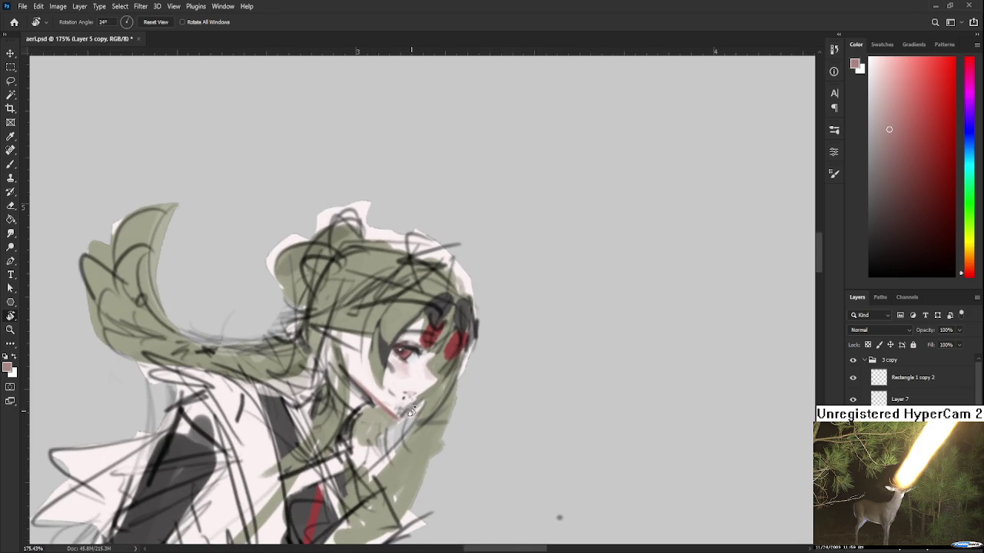
pyautogui.scroll(1, 411, 400)
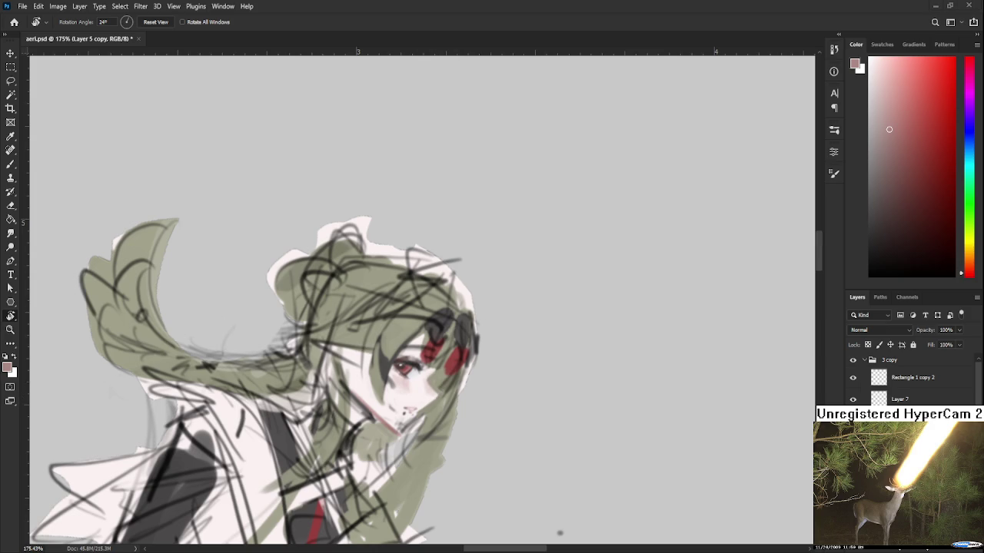
pyautogui.moveTo(424, 395); pyautogui.dragTo(442, 383)
pyautogui.moveTo(413, 414); pyautogui.dragTo(367, 392)
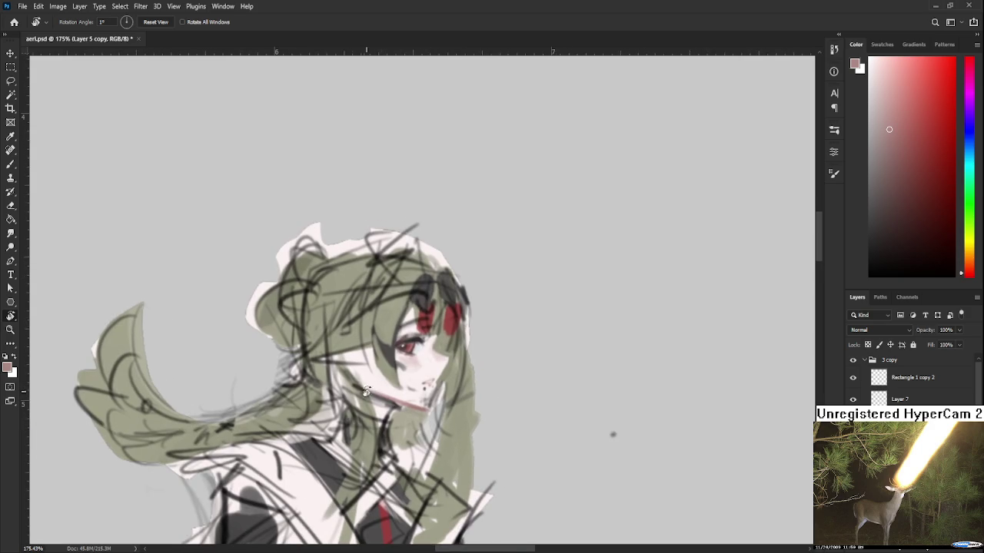
pyautogui.press('b')
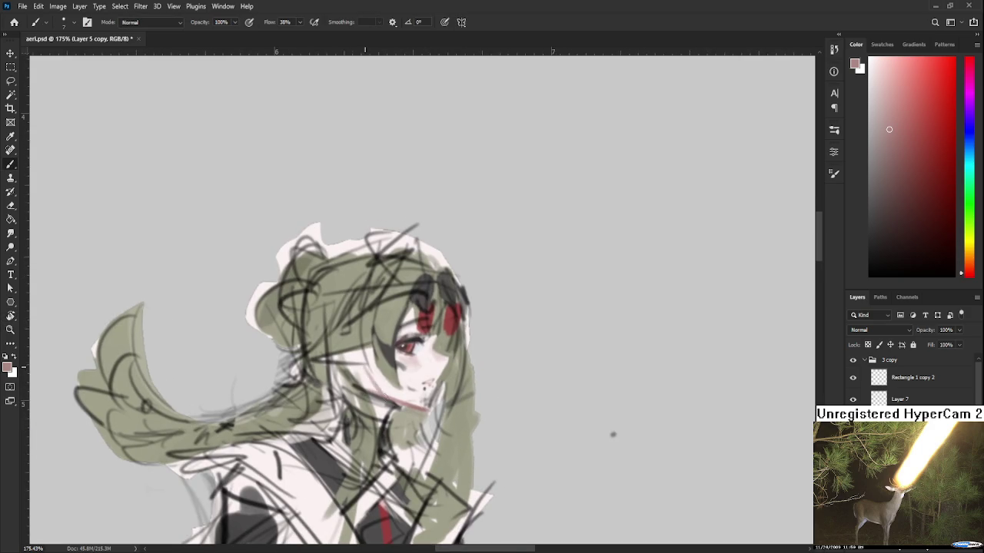
# Brighten the skin right of the chin with a near-white pink tone
pyautogui.keyDown('alt'); pyautogui.click(384, 386); pyautogui.keyUp('alt')
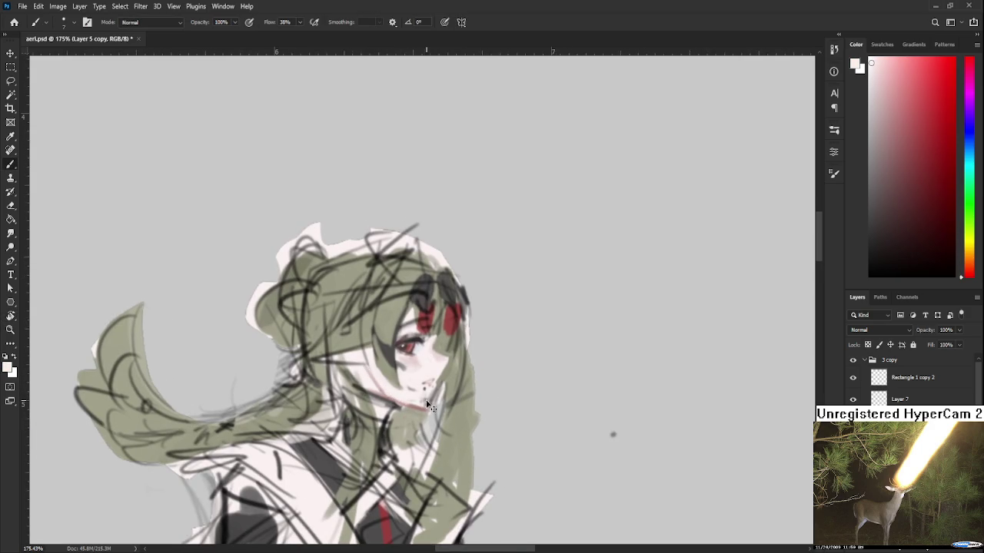
pyautogui.keyDown('alt'); pyautogui.click(412, 379); pyautogui.keyUp('alt')
pyautogui.keyDown('alt'); pyautogui.click(443, 380); pyautogui.keyUp('alt')
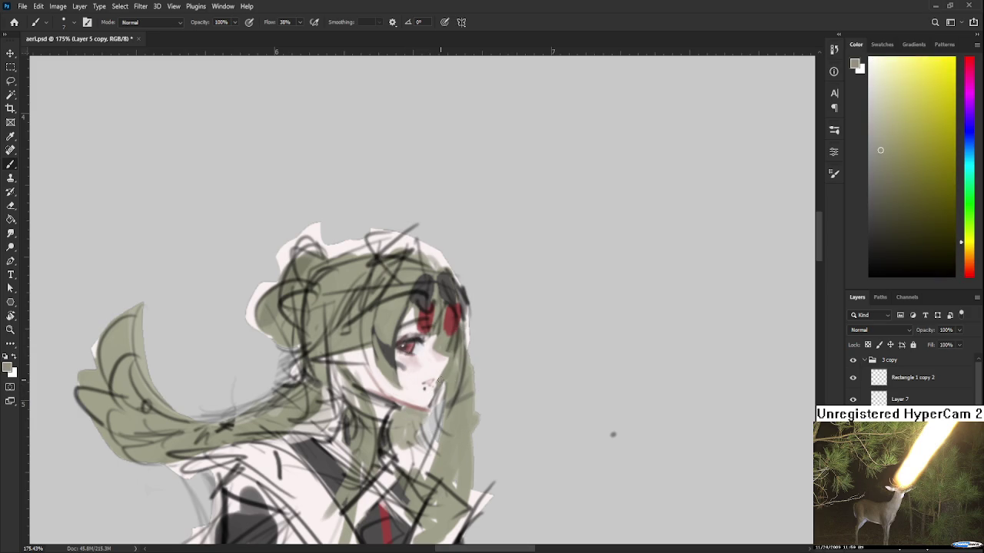
pyautogui.keyDown('alt'); pyautogui.click(424, 353); pyautogui.keyUp('alt')
pyautogui.keyDown('alt'); pyautogui.click(439, 377); pyautogui.keyUp('alt')
pyautogui.keyDown('alt'); pyautogui.click(422, 397); pyautogui.keyUp('alt')
pyautogui.moveTo(408, 398); pyautogui.dragTo(415, 398)
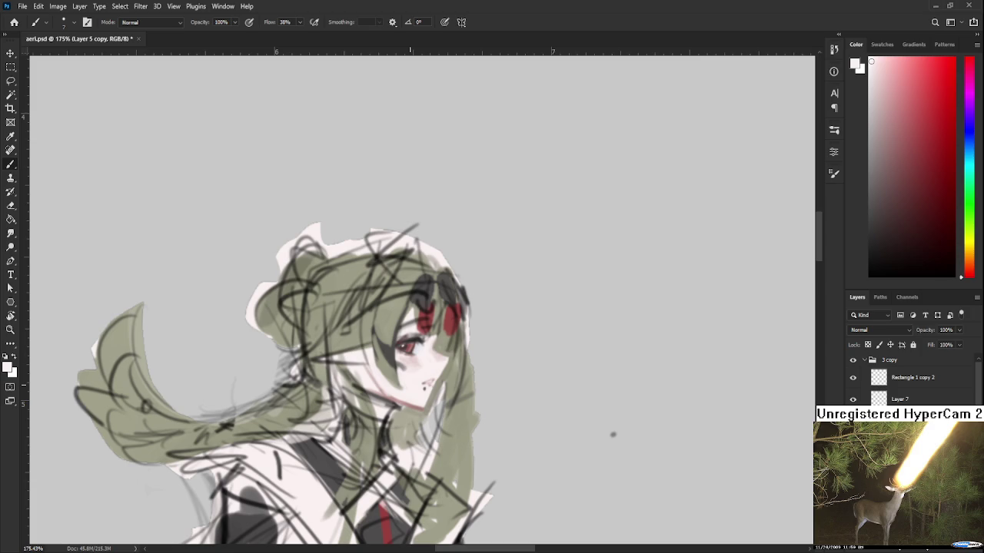
# Gather dusty pink and near-white skin tones from around the chin
pyautogui.keyDown('alt'); pyautogui.click(408, 393); pyautogui.keyUp('alt')
pyautogui.keyDown('alt'); pyautogui.click(417, 402); pyautogui.keyUp('alt')
pyautogui.keyDown('alt'); pyautogui.click(410, 397); pyautogui.keyUp('alt')
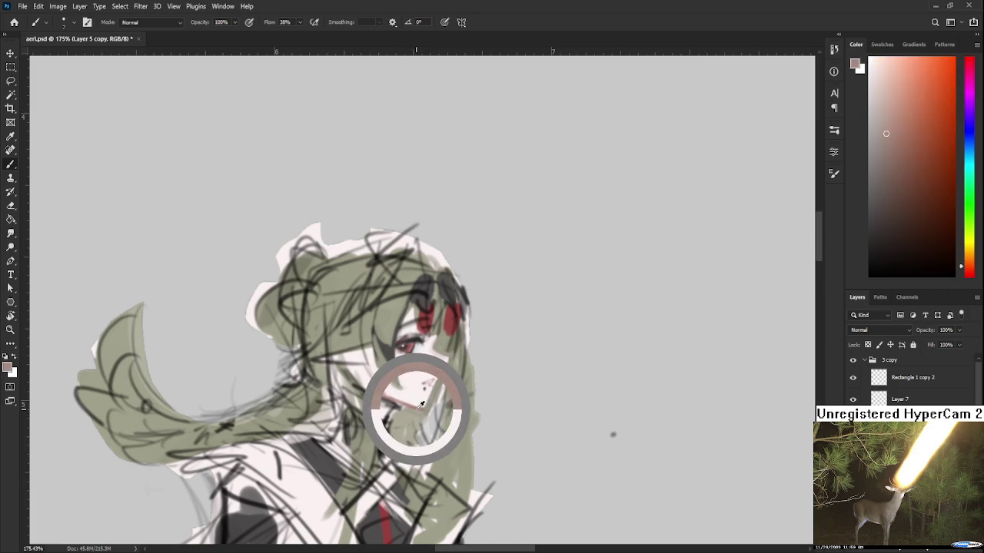
pyautogui.keyDown('alt'); pyautogui.click(376, 380); pyautogui.keyUp('alt')
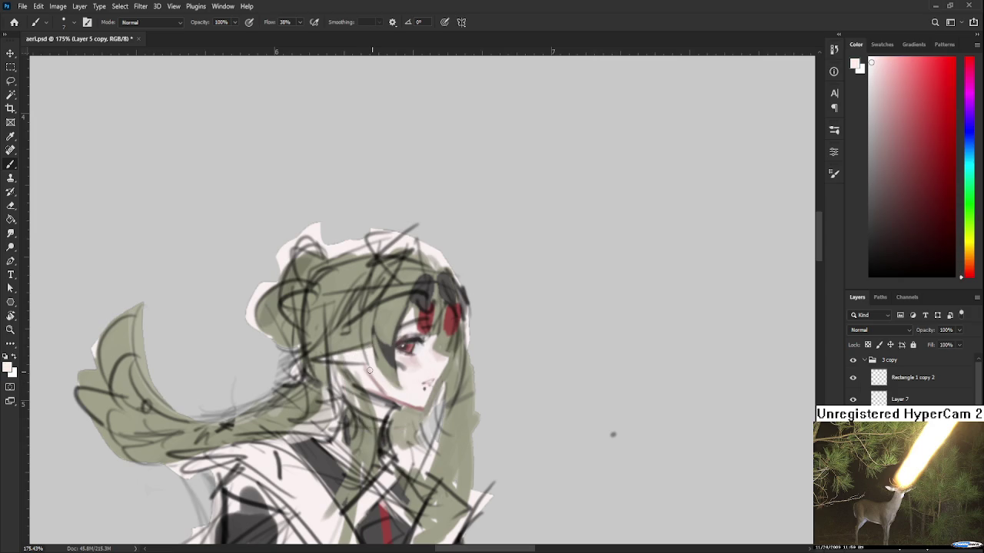
pyautogui.keyDown('alt'); pyautogui.click(424, 397); pyautogui.keyUp('alt')
pyautogui.keyDown('alt'); pyautogui.click(425, 396); pyautogui.keyUp('alt')
pyautogui.moveTo(424, 396); pyautogui.dragTo(386, 421)
pyautogui.keyDown('alt'); pyautogui.click(386, 421); pyautogui.keyUp('alt')
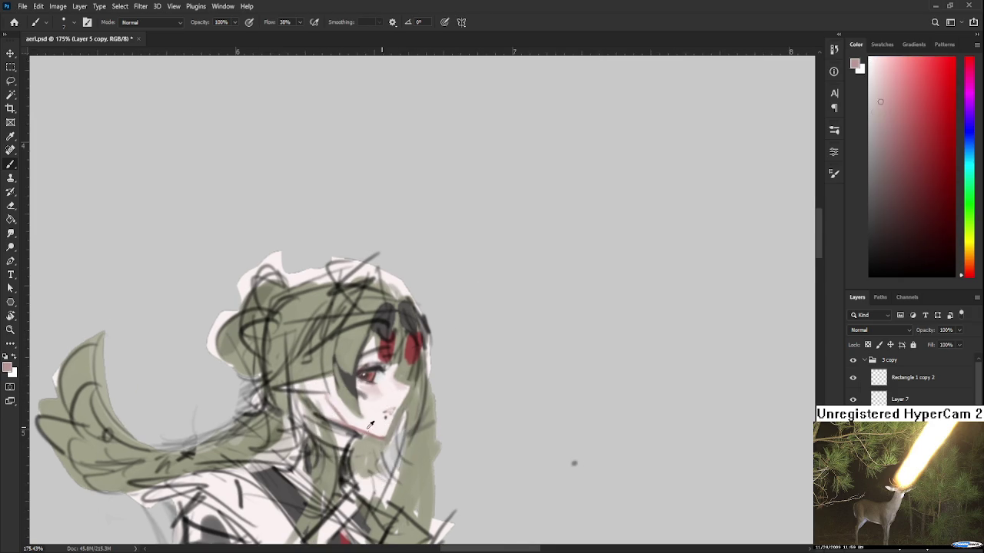
pyautogui.keyDown('alt'); pyautogui.click(385, 413); pyautogui.keyUp('alt')
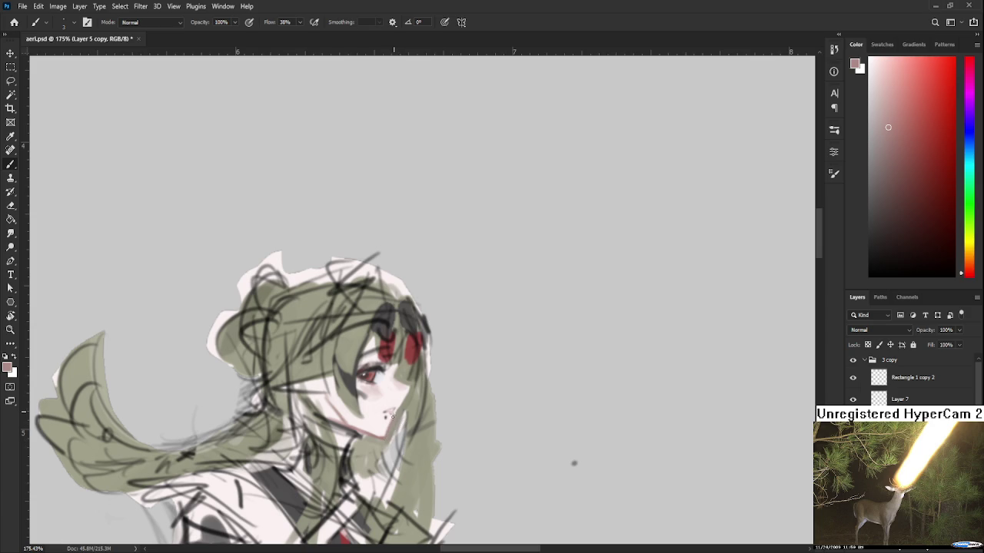
pyautogui.keyDown('alt'); pyautogui.click(409, 403); pyautogui.keyUp('alt')
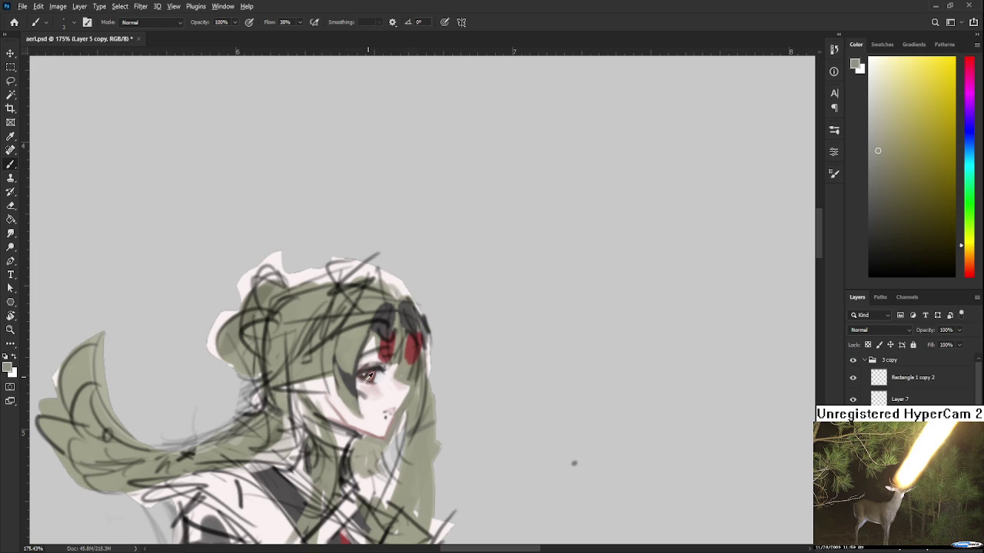
# Dab pale skin tone onto the cheek using colours sampled from the face
pyautogui.keyDown('alt'); pyautogui.click(342, 410); pyautogui.keyUp('alt')
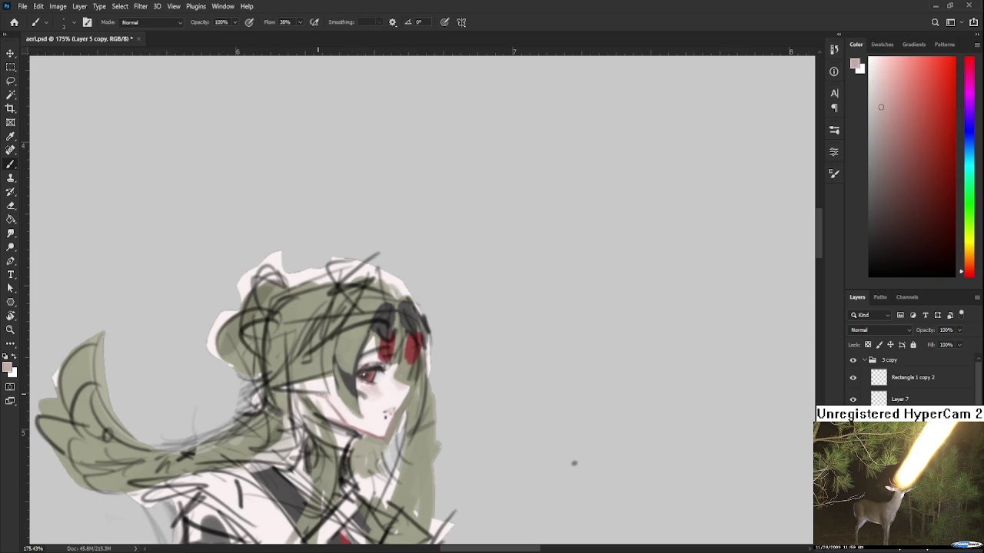
pyautogui.keyDown('alt'); pyautogui.click(327, 395); pyautogui.keyUp('alt')
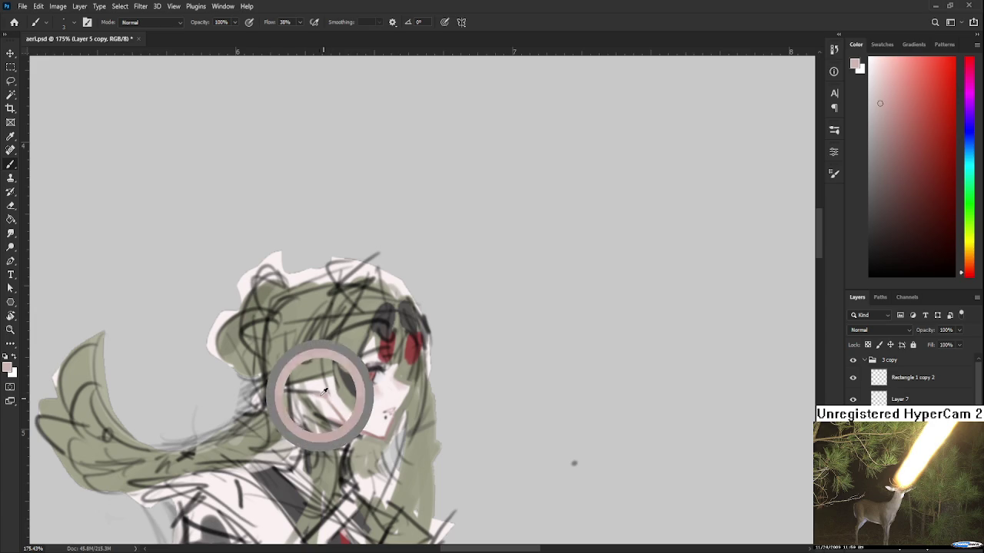
pyautogui.keyDown('alt'); pyautogui.click(326, 400); pyautogui.keyUp('alt')
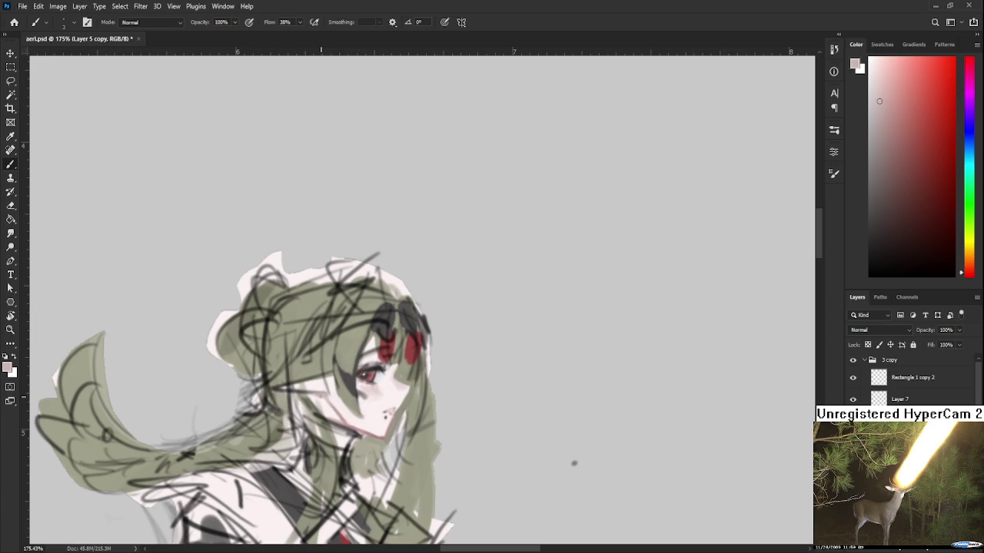
pyautogui.keyDown('alt'); pyautogui.click(330, 396); pyautogui.keyUp('alt')
pyautogui.keyDown('alt'); pyautogui.click(326, 398); pyautogui.keyUp('alt')
pyautogui.keyDown('alt'); pyautogui.click(332, 395); pyautogui.keyUp('alt')
pyautogui.keyDown('alt'); pyautogui.click(335, 402); pyautogui.keyUp('alt')
pyautogui.keyDown('alt'); pyautogui.click(336, 390); pyautogui.keyUp('alt')
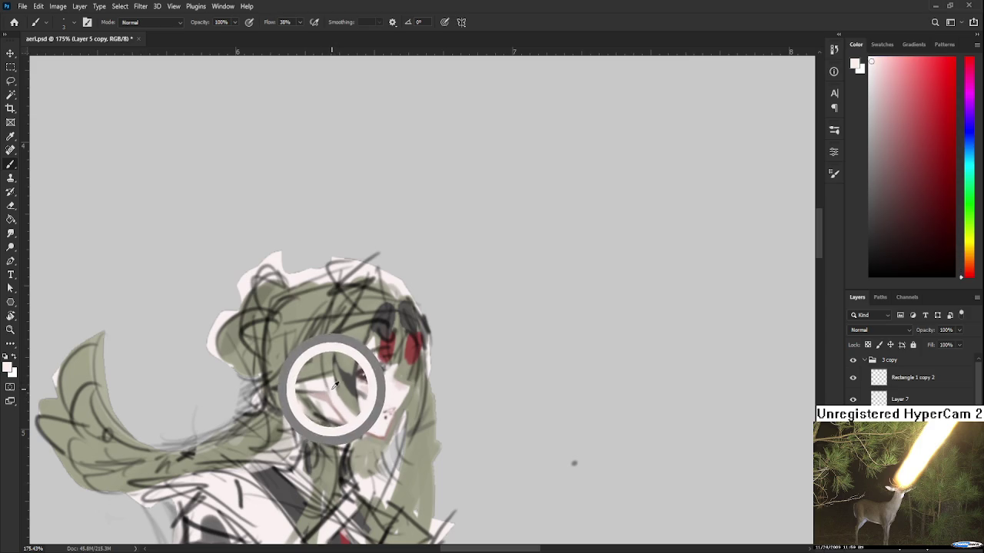
pyautogui.keyDown('alt'); pyautogui.click(325, 382); pyautogui.keyUp('alt')
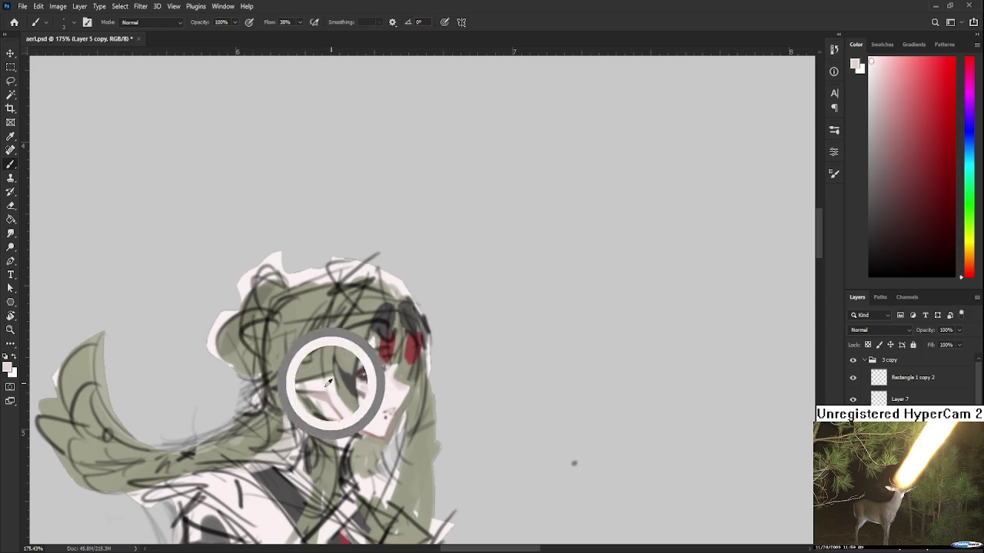
pyautogui.keyDown('alt'); pyautogui.click(328, 391); pyautogui.keyUp('alt')
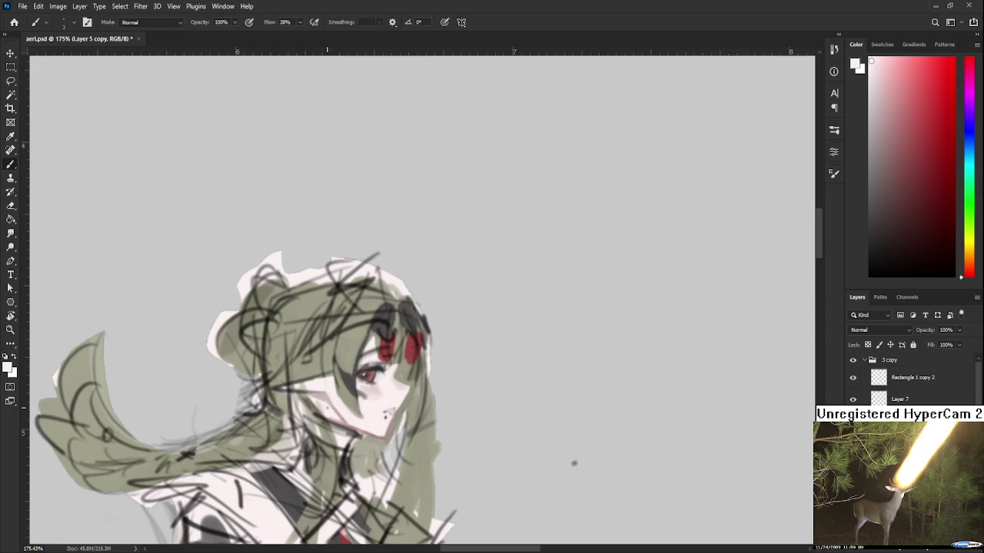
# Pick up the pink cheek tone, then zoom out, recentre and tilt the view of the head
pyautogui.keyDown('alt'); pyautogui.click(327, 401); pyautogui.keyUp('alt')
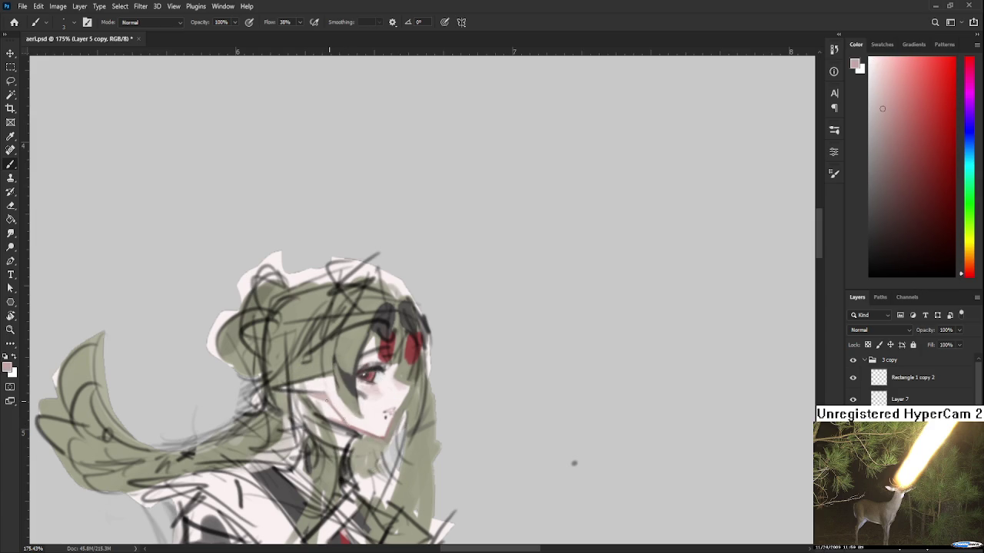
pyautogui.keyDown('alt'); pyautogui.click(350, 423); pyautogui.keyUp('alt')
pyautogui.keyDown('alt'); pyautogui.click(331, 407); pyautogui.keyUp('alt')
pyautogui.keyDown('alt'); pyautogui.click(362, 426); pyautogui.keyUp('alt')
pyautogui.keyDown('alt'); pyautogui.click(362, 426); pyautogui.keyUp('alt')
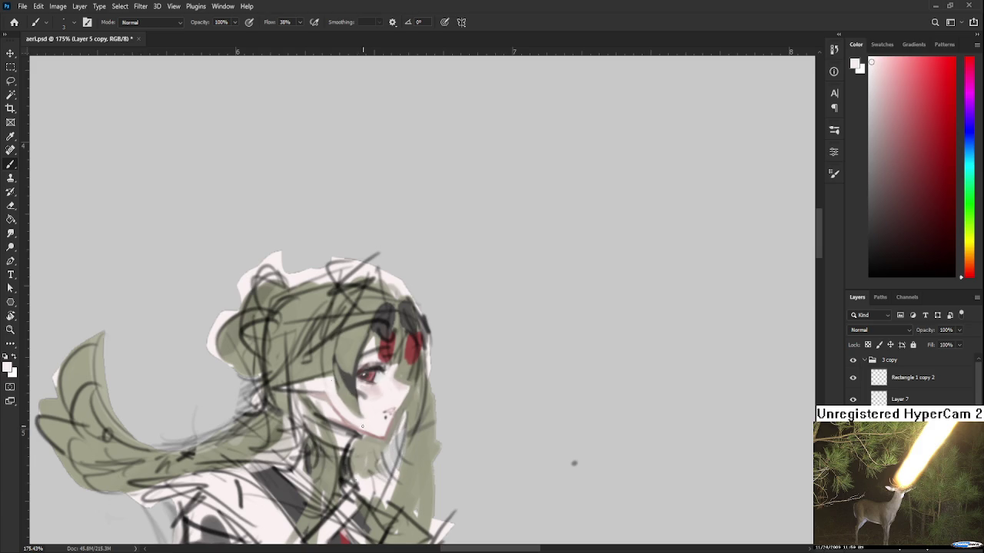
pyautogui.moveTo(369, 417); pyautogui.dragTo(365, 423)
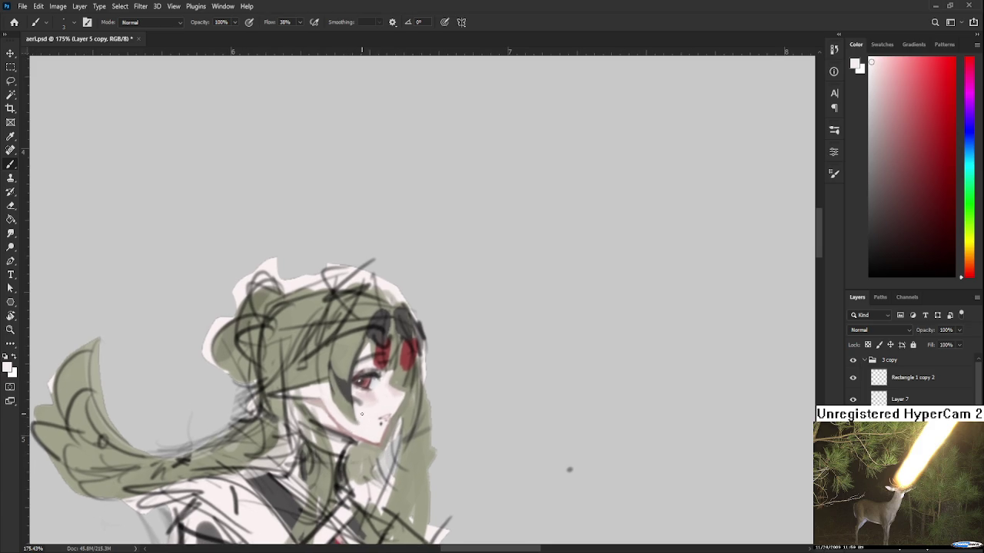
pyautogui.keyDown('alt'); pyautogui.click(343, 421); pyautogui.keyUp('alt')
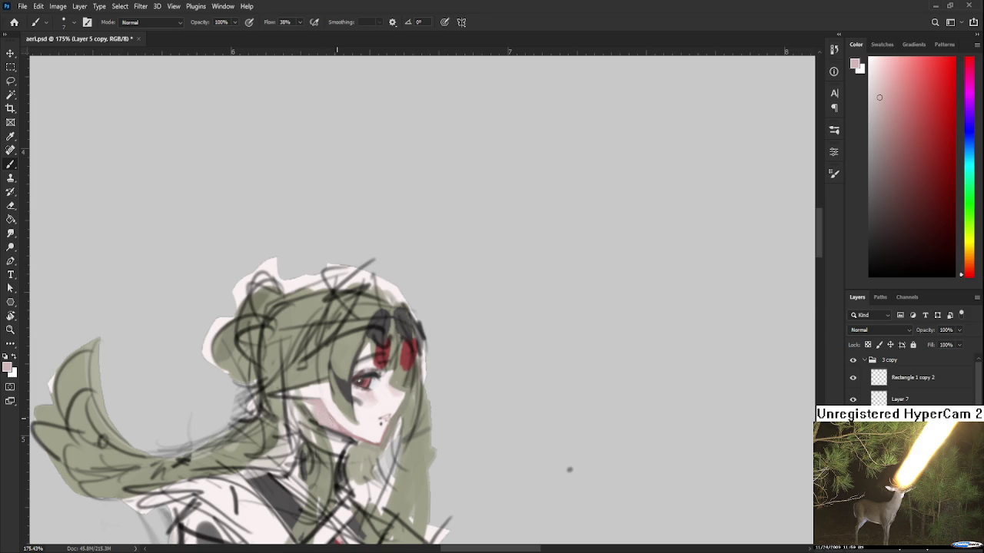
pyautogui.moveTo(337, 418); pyautogui.dragTo(346, 416)
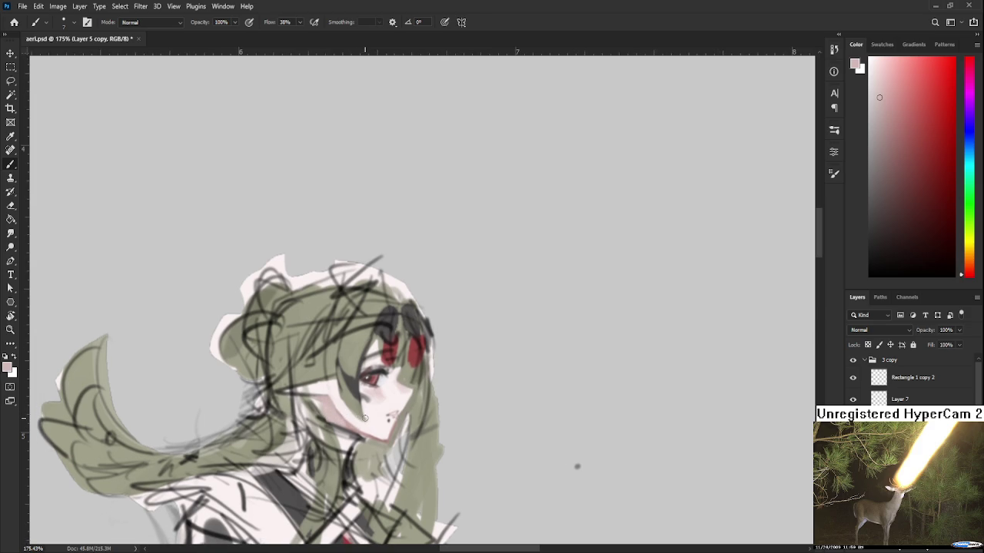
pyautogui.scroll(-3, 365, 418)
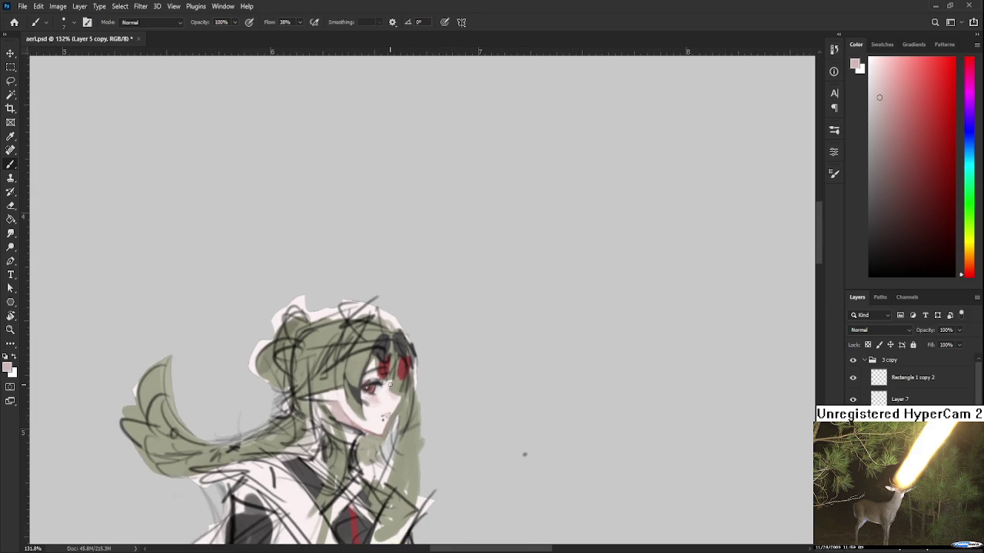
pyautogui.moveTo(462, 416); pyautogui.dragTo(499, 404)
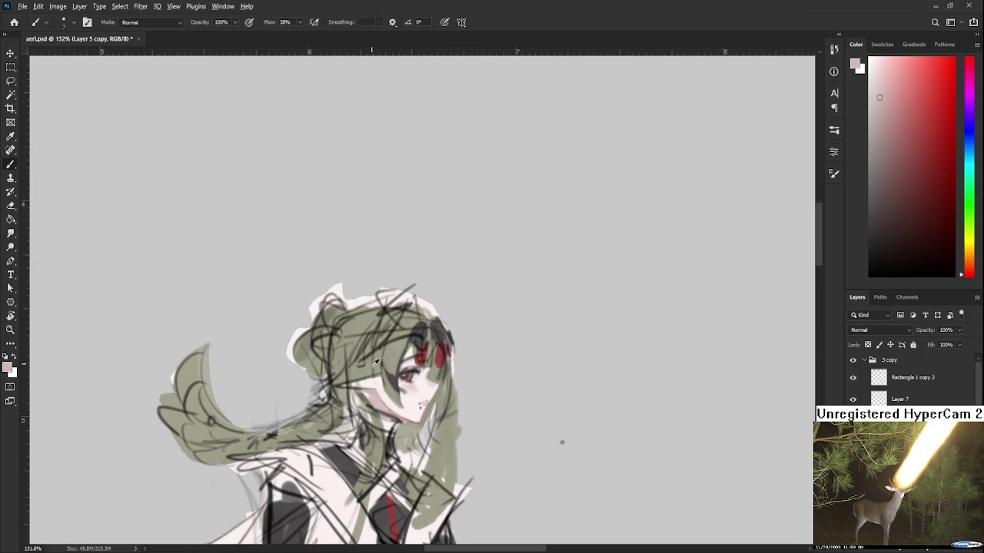
pyautogui.press('r')
pyautogui.moveTo(372, 385); pyautogui.dragTo(403, 345)
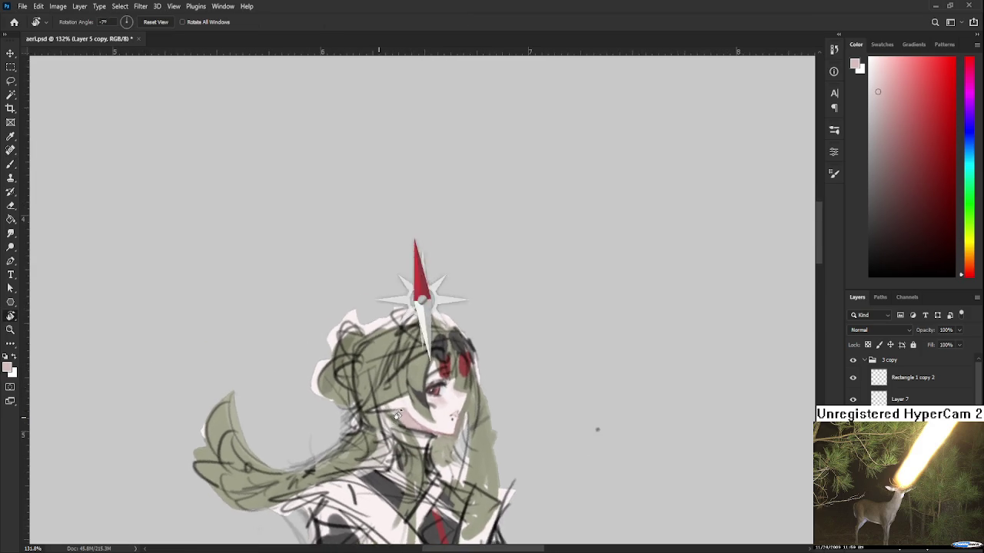
# Blend near-white and pinkish skin tones across the character's cheek
pyautogui.press('b')
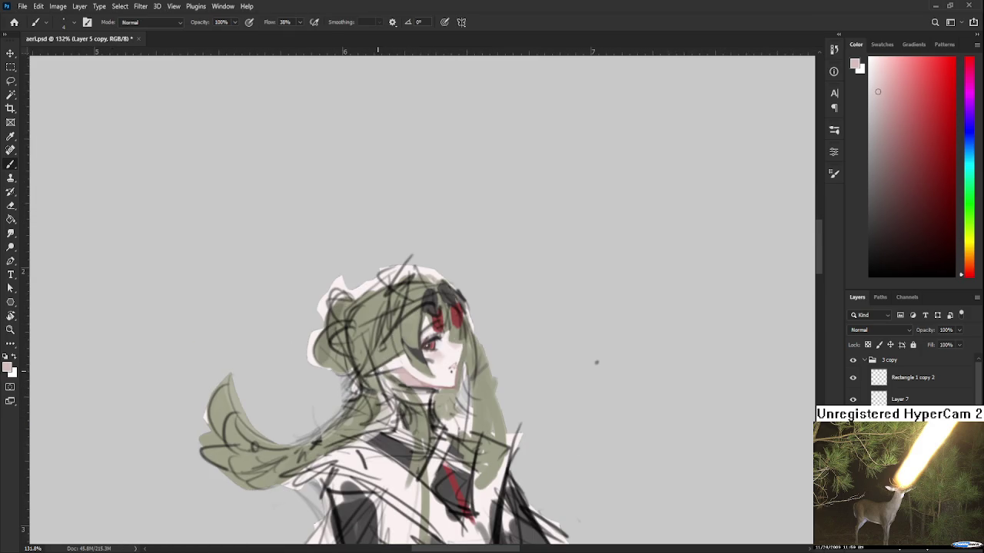
pyautogui.keyDown('alt'); pyautogui.click(398, 361); pyautogui.keyUp('alt')
pyautogui.keyDown('alt'); pyautogui.click(406, 361); pyautogui.keyUp('alt')
pyautogui.keyDown('alt'); pyautogui.click(402, 360); pyautogui.keyUp('alt')
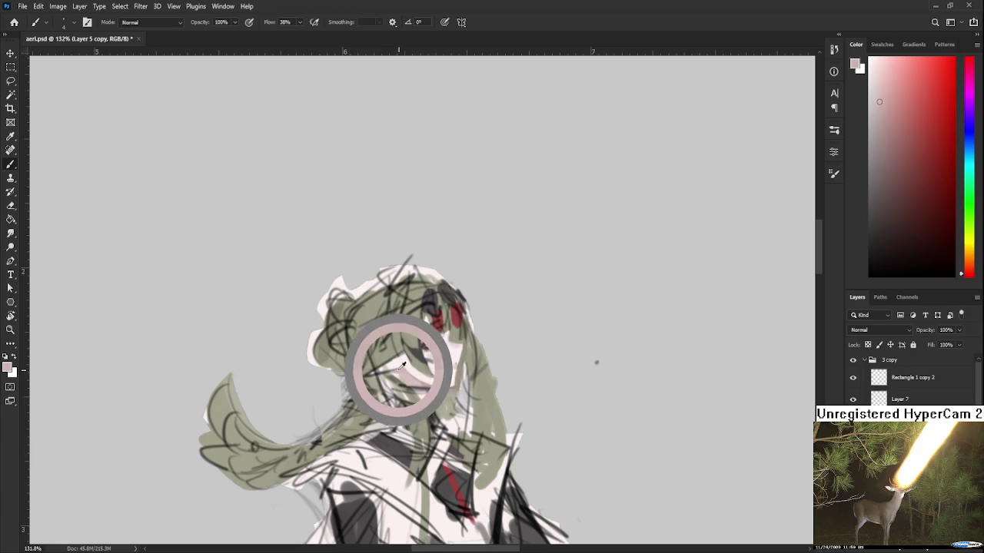
pyautogui.keyDown('alt'); pyautogui.click(397, 362); pyautogui.keyUp('alt')
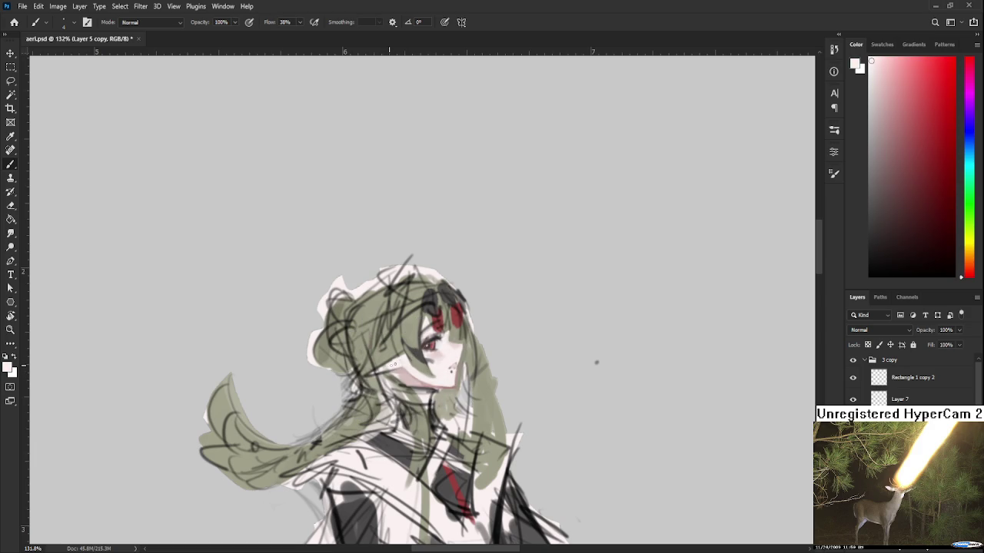
pyautogui.keyDown('alt'); pyautogui.click(396, 370); pyautogui.keyUp('alt')
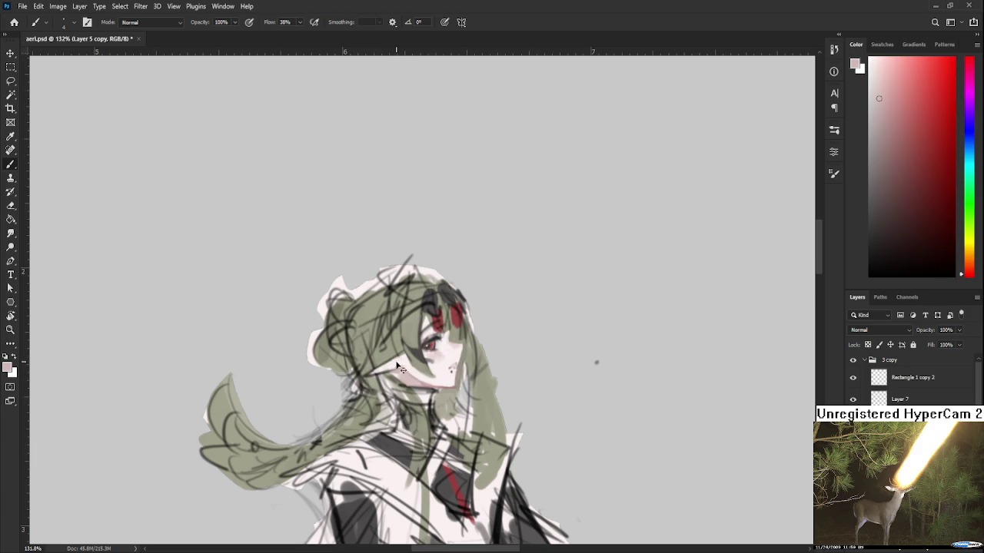
# Brighten the chin and upper neck below the jaw with pale highlight tones
pyautogui.keyDown('alt'); pyautogui.click(404, 358); pyautogui.keyUp('alt')
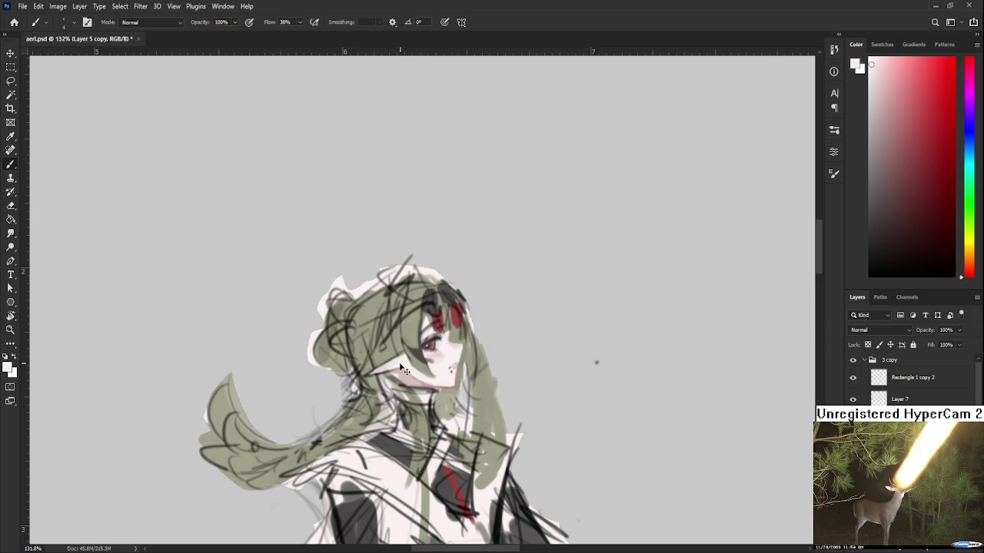
pyautogui.keyDown('alt'); pyautogui.click(407, 356); pyautogui.keyUp('alt')
pyautogui.keyDown('alt'); pyautogui.click(405, 358); pyautogui.keyUp('alt')
pyautogui.moveTo(399, 359); pyautogui.dragTo(390, 369)
pyautogui.keyDown('alt'); pyautogui.click(403, 371); pyautogui.keyUp('alt')
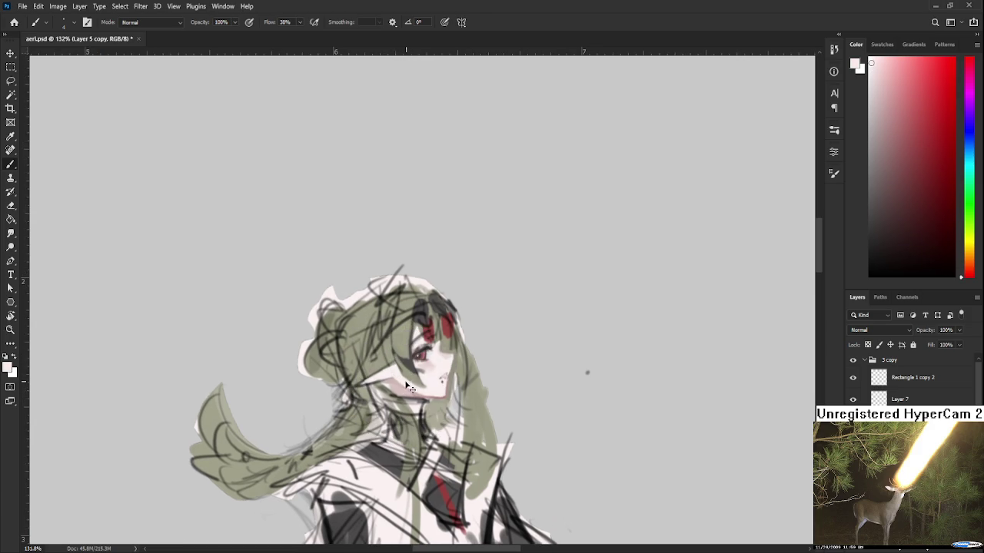
pyautogui.keyDown('alt'); pyautogui.click(416, 383); pyautogui.keyUp('alt')
pyautogui.moveTo(455, 378)
pyautogui.mouseDown()
pyautogui.moveTo(476, 377)
pyautogui.moveTo(377, 373)
pyautogui.mouseUp()
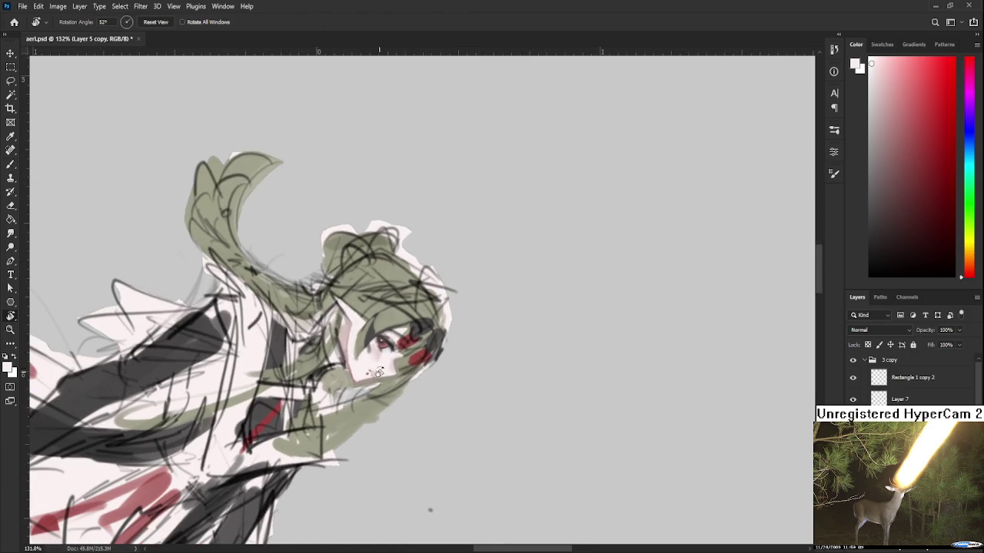
# Touch up the face with pinkish and lighter pink skin tones
pyautogui.press('b')
pyautogui.keyDown('alt'); pyautogui.click(350, 360); pyautogui.keyUp('alt')
pyautogui.keyDown('alt'); pyautogui.click(351, 363); pyautogui.keyUp('alt')
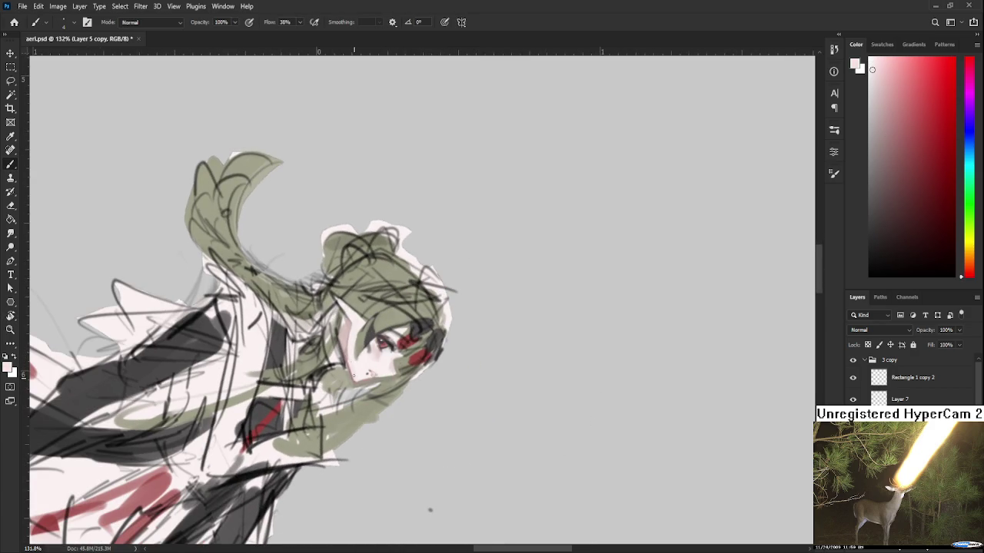
pyautogui.press('r')
pyautogui.moveTo(430, 510); pyautogui.dragTo(586, 423)
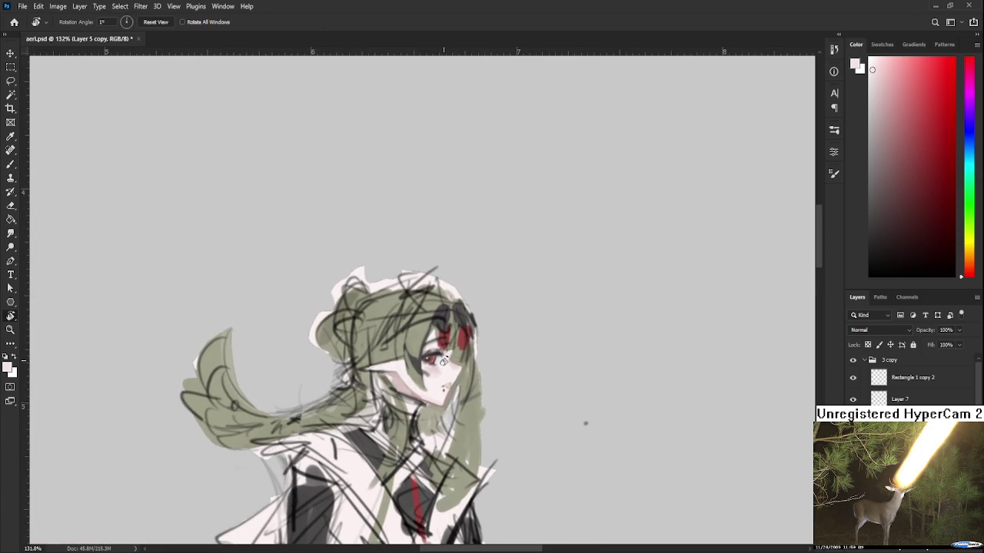
# Add near-white highlights along the cheek and jaw, leaving the canvas upright
pyautogui.press('b')
pyautogui.moveTo(444, 361)
pyautogui.mouseDown()
pyautogui.moveTo(363, 357)
pyautogui.moveTo(360, 366)
pyautogui.mouseUp()
pyautogui.keyDown('alt'); pyautogui.click(363, 369); pyautogui.keyUp('alt')
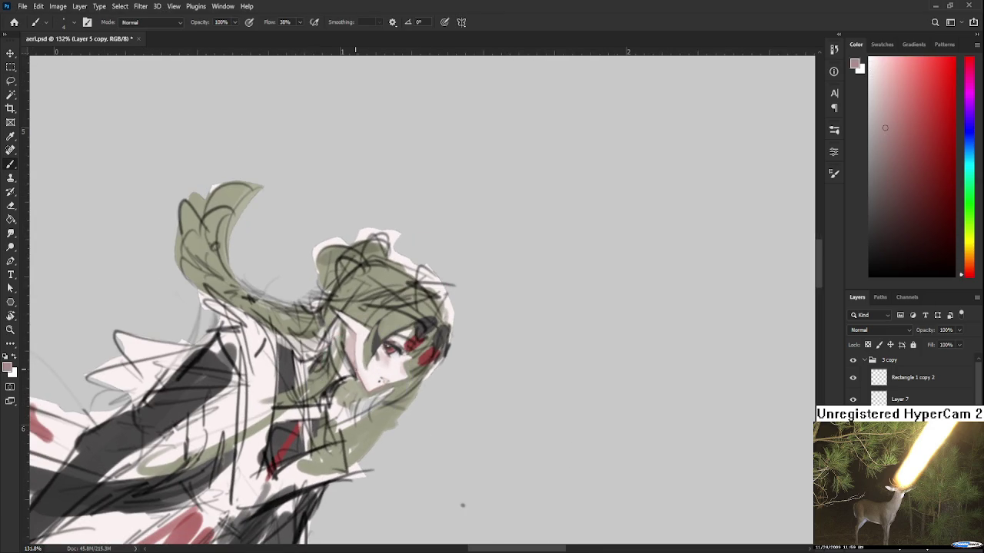
pyautogui.keyDown('alt'); pyautogui.click(362, 373); pyautogui.keyUp('alt')
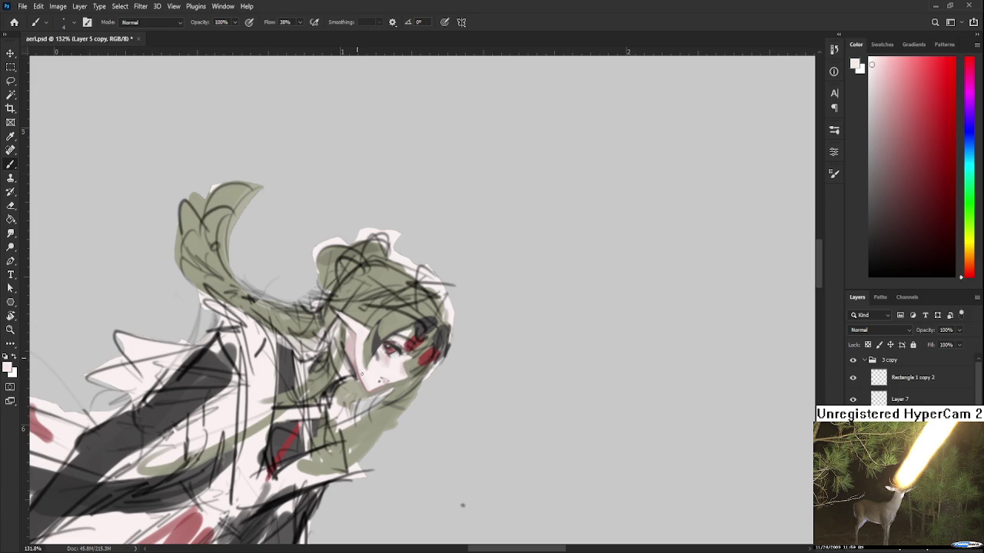
pyautogui.keyDown('alt'); pyautogui.click(367, 382); pyautogui.keyUp('alt')
pyautogui.press('r')
pyautogui.moveTo(357, 350)
pyautogui.mouseDown()
pyautogui.moveTo(620, 343)
pyautogui.moveTo(581, 428)
pyautogui.moveTo(420, 405)
pyautogui.mouseUp()
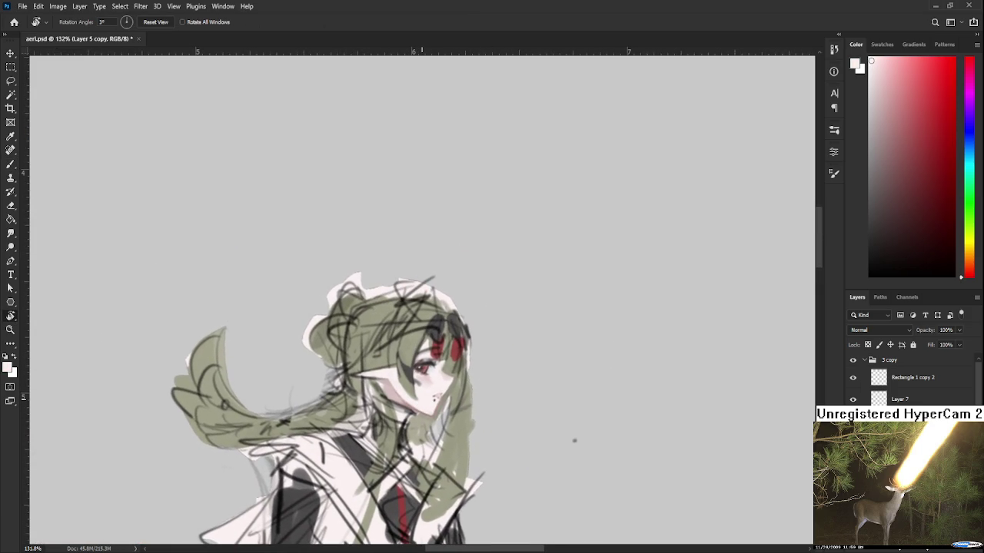
# Zoom in on the face and shade around the eye with skin and olive-green hair tones
pyautogui.scroll(-1, 419, 400)
pyautogui.scroll(2, 422, 399)
pyautogui.scroll(1, 421, 399)
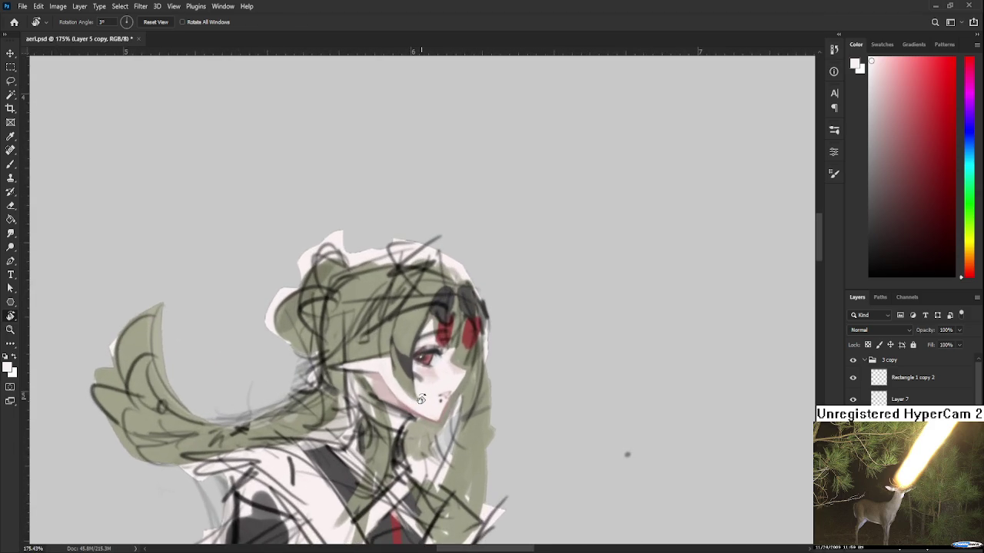
pyautogui.scroll(1, 421, 399)
pyautogui.scroll(-3, 421, 399)
pyautogui.scroll(2, 421, 399)
pyautogui.scroll(-2, 421, 399)
pyautogui.scroll(1, 422, 399)
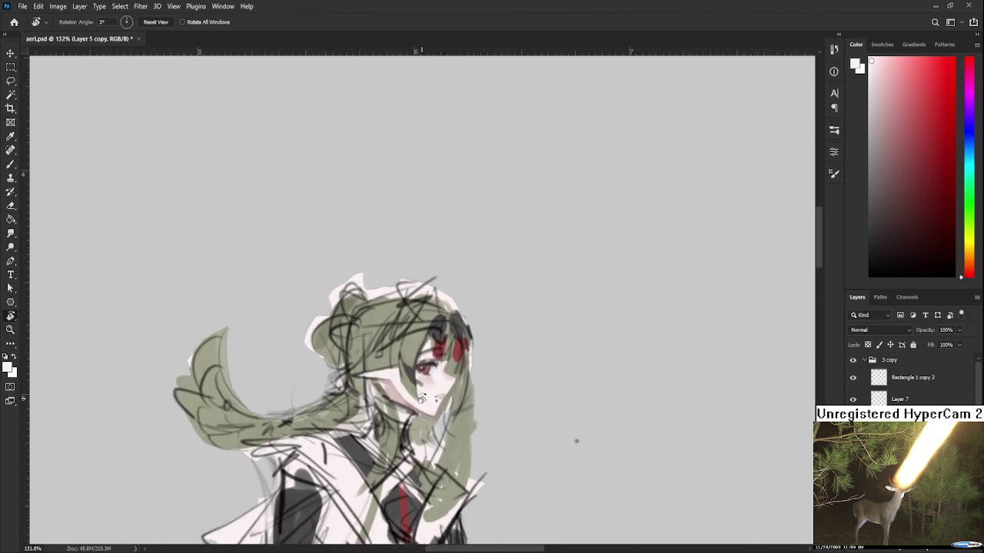
pyautogui.scroll(1, 423, 400)
pyautogui.scroll(-1, 424, 400)
pyautogui.scroll(-1, 423, 400)
pyautogui.scroll(-1, 424, 401)
pyautogui.scroll(1, 425, 402)
pyautogui.scroll(2, 425, 401)
pyautogui.press('b')
pyautogui.keyDown('alt'); pyautogui.click(407, 388); pyautogui.keyUp('alt')
pyautogui.keyDown('alt'); pyautogui.click(396, 386); pyautogui.keyUp('alt')
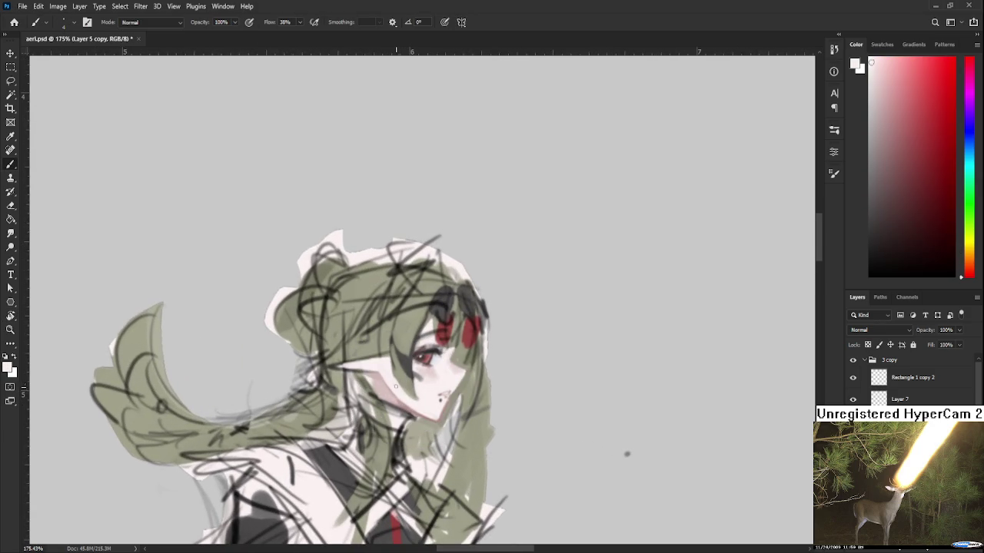
pyautogui.keyDown('alt'); pyautogui.click(403, 373); pyautogui.keyUp('alt')
pyautogui.keyDown('alt'); pyautogui.click(396, 389); pyautogui.keyUp('alt')
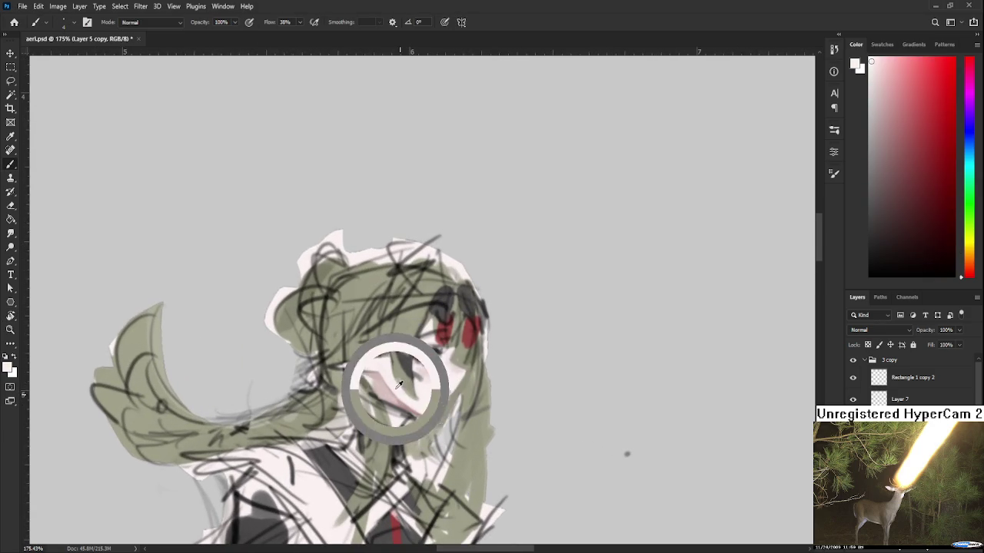
pyautogui.keyDown('alt'); pyautogui.click(407, 379); pyautogui.keyUp('alt')
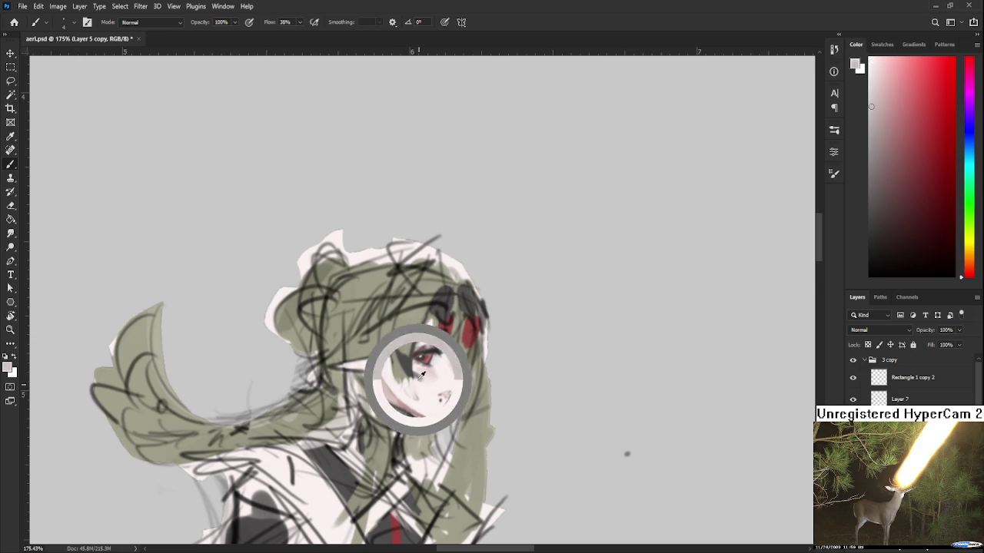
pyautogui.keyDown('alt'); pyautogui.click(403, 392); pyautogui.keyUp('alt')
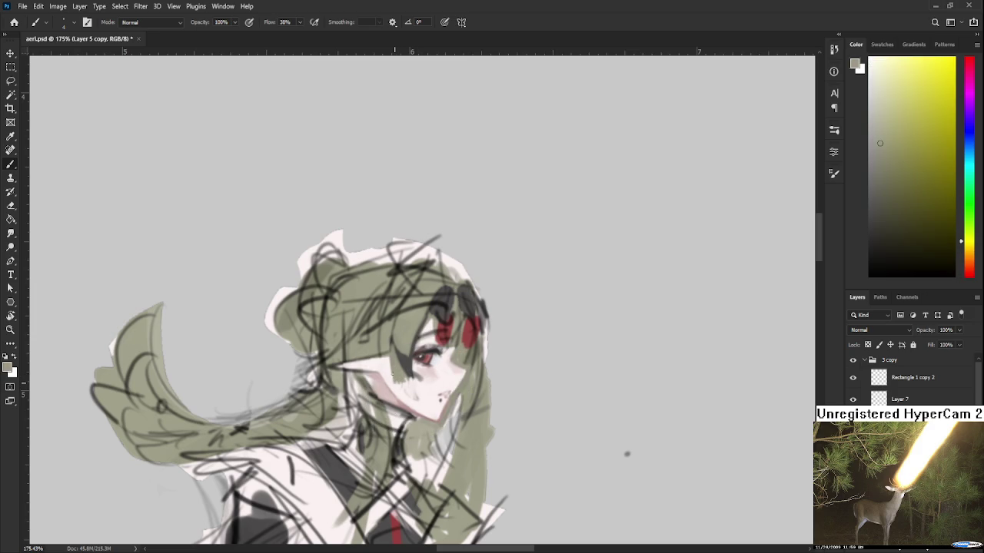
pyautogui.keyDown('alt'); pyautogui.click(397, 388); pyautogui.keyUp('alt')
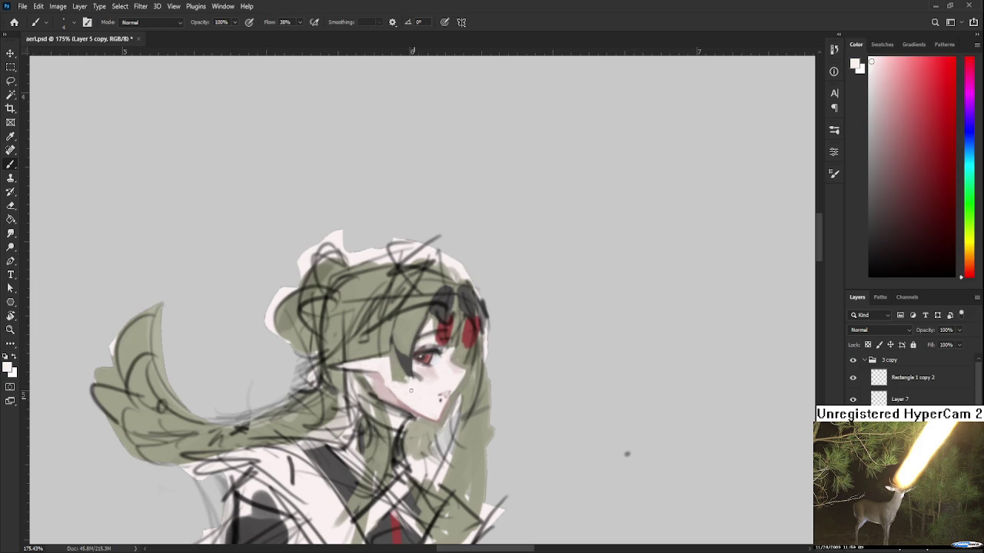
# Soften the cheek shading with light skin tones and a whiter highlight
pyautogui.moveTo(434, 388); pyautogui.dragTo(428, 409)
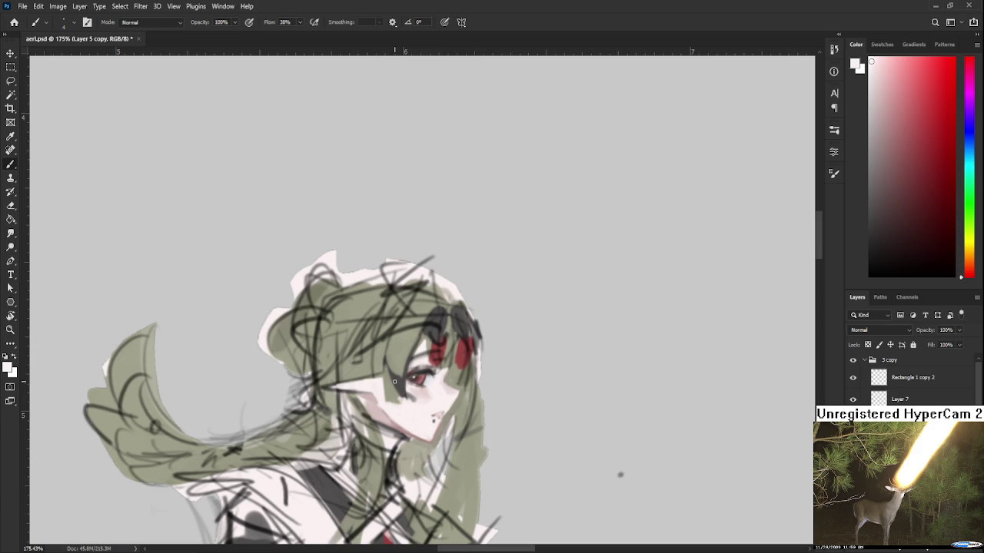
pyautogui.keyDown('alt'); pyautogui.click(404, 385); pyautogui.keyUp('alt')
pyautogui.keyDown('alt'); pyautogui.click(413, 408); pyautogui.keyUp('alt')
pyautogui.keyDown('alt'); pyautogui.click(419, 405); pyautogui.keyUp('alt')
pyautogui.keyDown('alt'); pyautogui.click(440, 400); pyautogui.keyUp('alt')
pyautogui.keyDown('alt'); pyautogui.click(435, 397); pyautogui.keyUp('alt')
pyautogui.keyDown('alt'); pyautogui.click(416, 395); pyautogui.keyUp('alt')
pyautogui.keyDown('alt'); pyautogui.click(411, 390); pyautogui.keyUp('alt')
pyautogui.keyDown('alt'); pyautogui.click(422, 408); pyautogui.keyUp('alt')
pyautogui.scroll(-3, 620, 475)
pyautogui.scroll(-2, 549, 373)
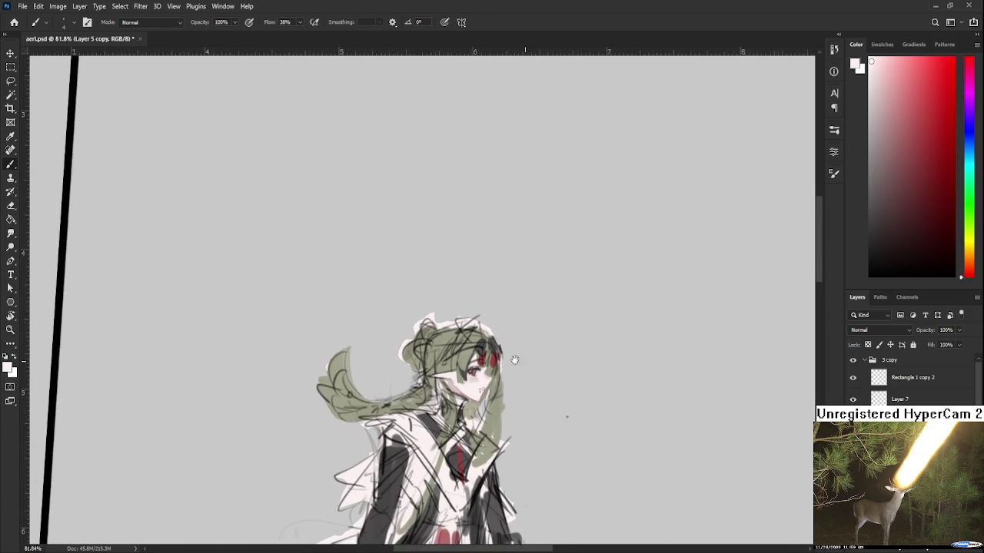
pyautogui.scroll(2, 565, 412)
pyautogui.scroll(3, 396, 396)
pyautogui.moveTo(440, 374); pyautogui.dragTo(424, 409)
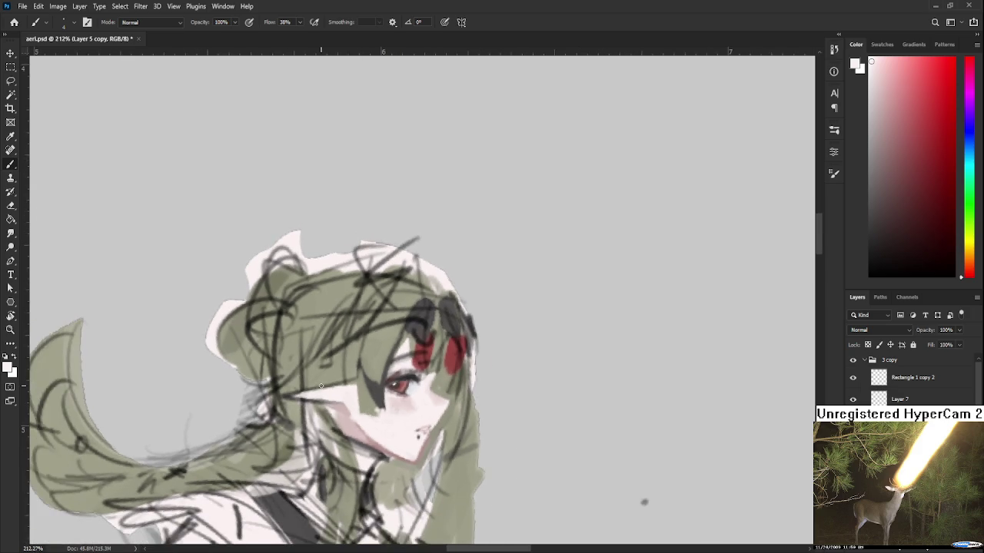
pyautogui.scroll(-2, 277, 348)
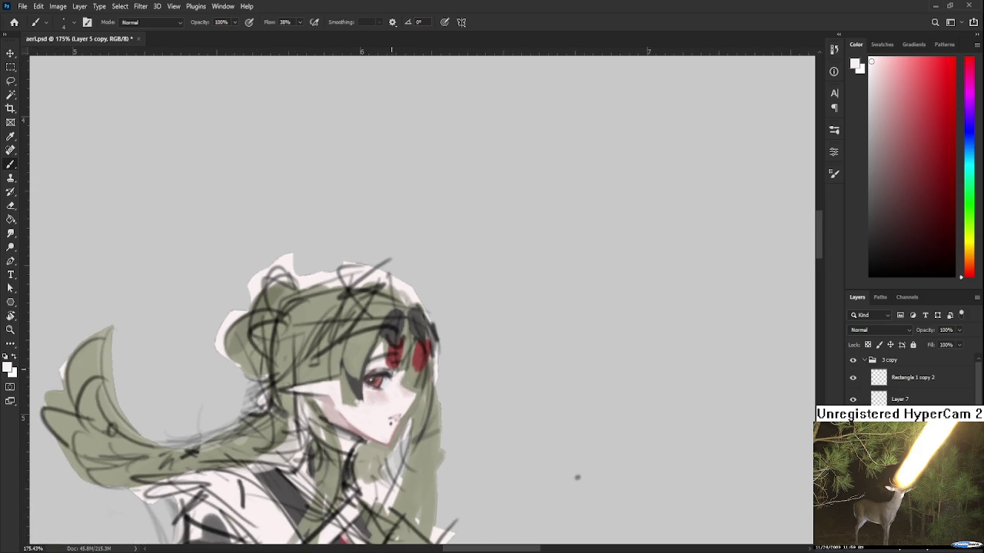
pyautogui.scroll(-2, 379, 389)
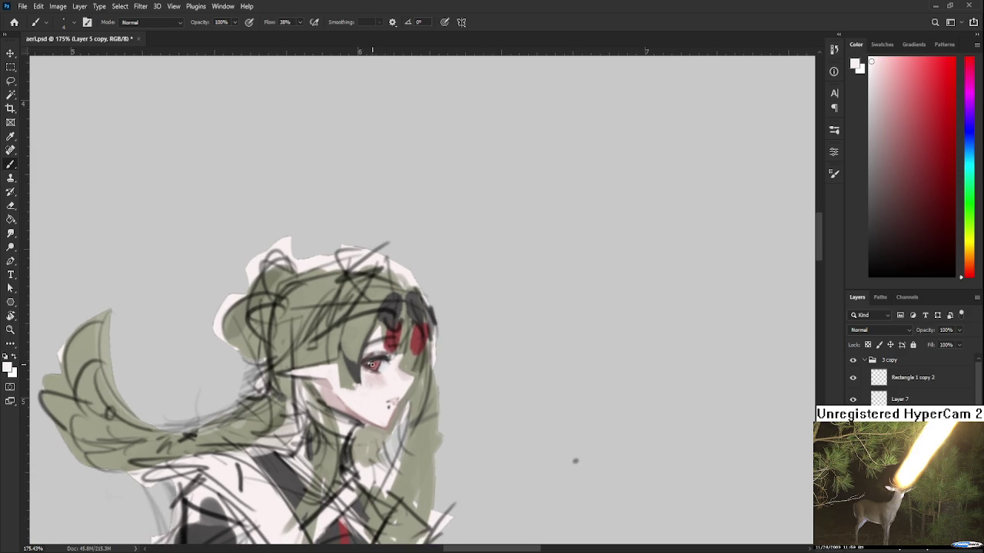
# Paint a grey shadow stroke under the eye, keeping it after comparing with undo/redo
pyautogui.keyDown('alt'); pyautogui.click(357, 359); pyautogui.keyUp('alt')
pyautogui.keyDown('alt'); pyautogui.click(358, 358); pyautogui.keyUp('alt')
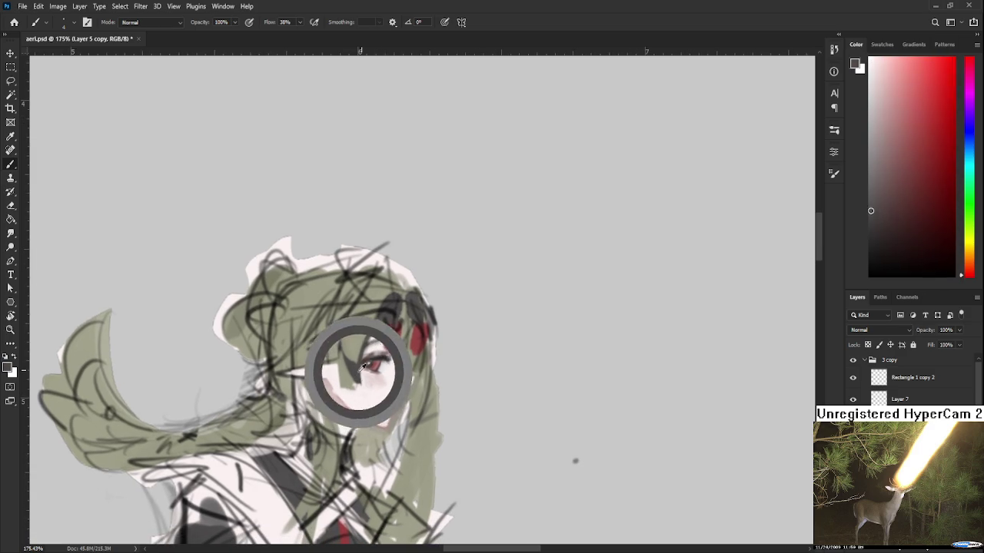
pyautogui.moveTo(359, 357); pyautogui.dragTo(372, 388)
pyautogui.hotkey('ctrl', 'shift', 'z')
pyautogui.hotkey('ctrl', 'z')
pyautogui.hotkey('ctrl', 'shift', 'z')
pyautogui.hotkey('ctrl', 'z')
pyautogui.hotkey('ctrl', 'shift', 'z')
pyautogui.hotkey('ctrl', 'shift', 'z')
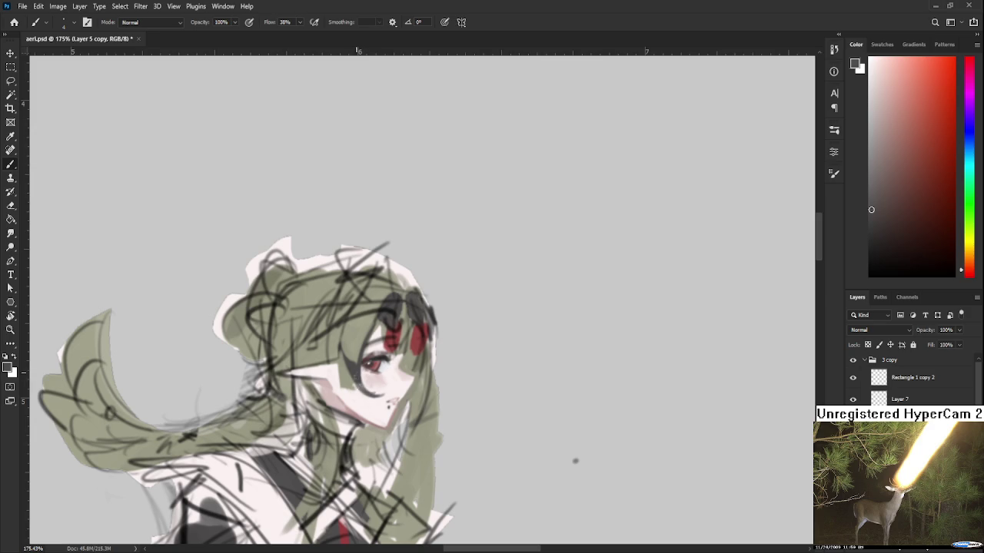
# Deepen the eye shading with dark reddish grey and off-white skin tones
pyautogui.keyDown('alt'); pyautogui.click(373, 387); pyautogui.keyUp('alt')
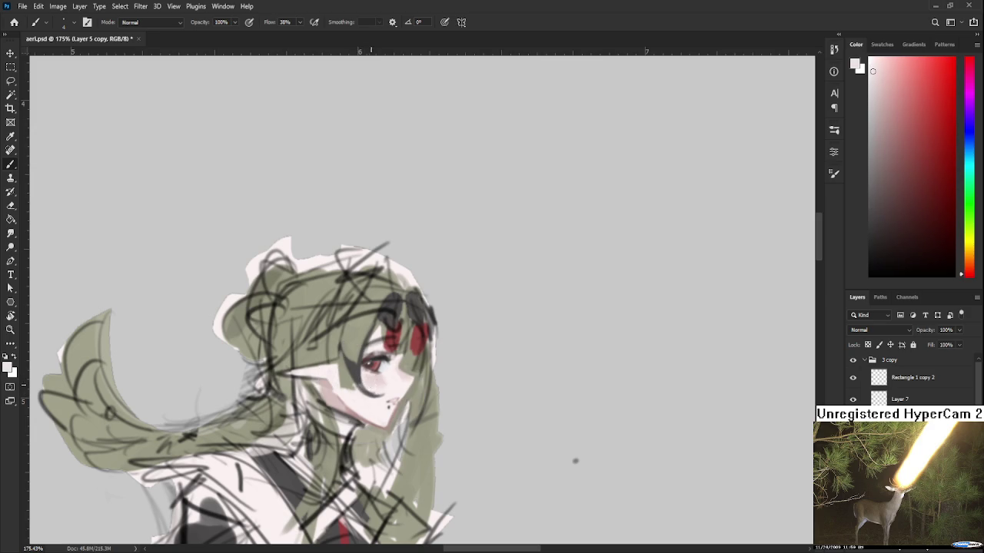
pyautogui.keyDown('alt'); pyautogui.click(360, 373); pyautogui.keyUp('alt')
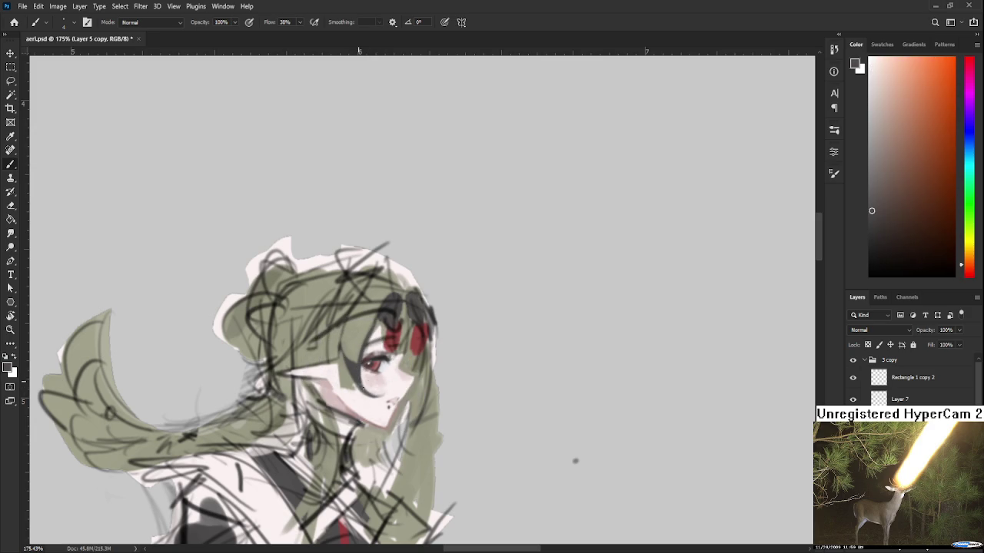
pyautogui.keyDown('alt'); pyautogui.click(359, 372); pyautogui.keyUp('alt')
pyautogui.moveTo(360, 373); pyautogui.dragTo(352, 375)
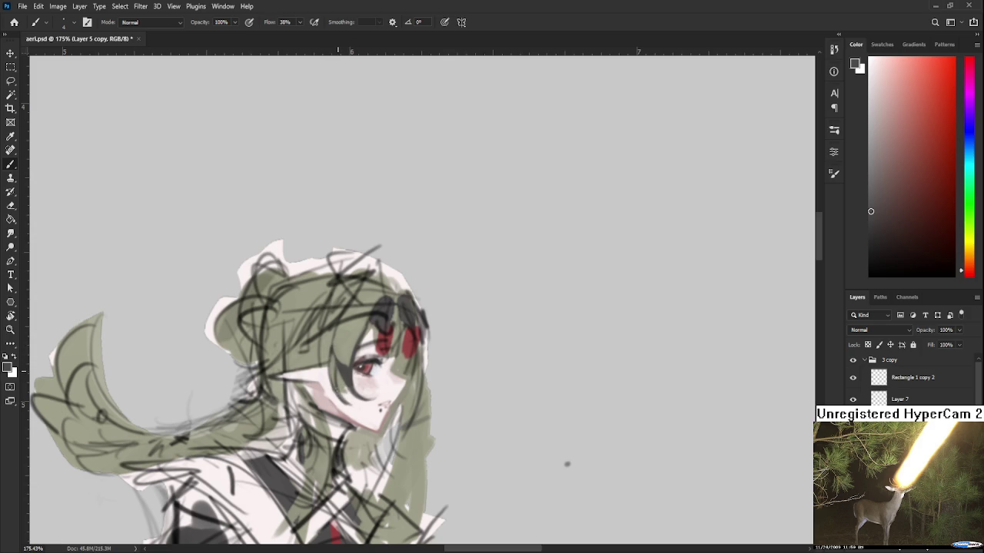
pyautogui.keyDown('alt'); pyautogui.click(338, 390); pyautogui.keyUp('alt')
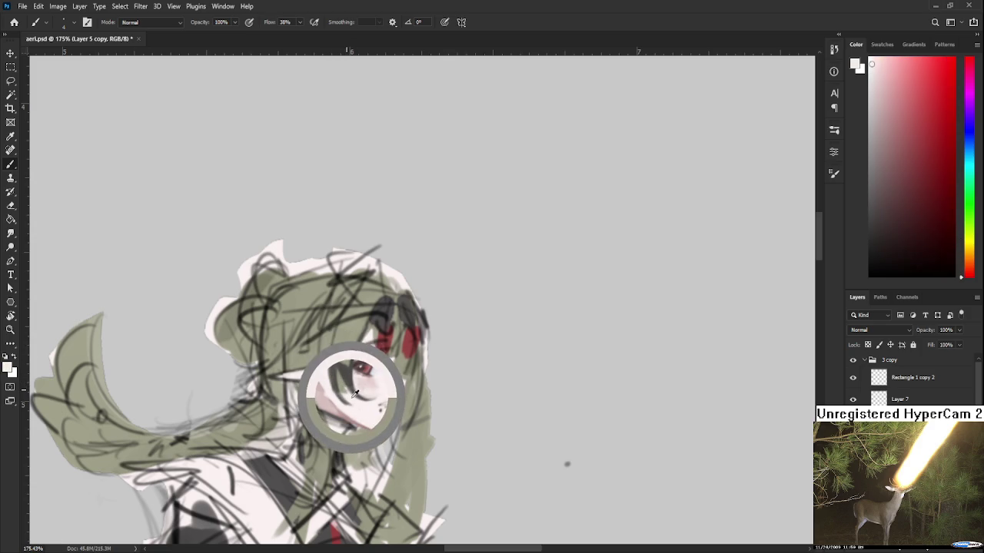
pyautogui.keyDown('alt'); pyautogui.click(344, 396); pyautogui.keyUp('alt')
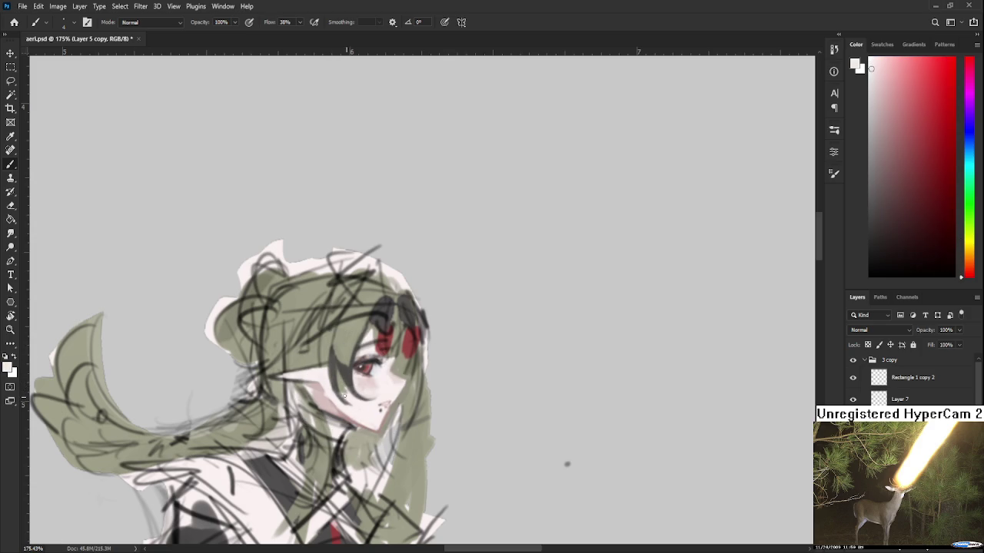
pyautogui.keyDown('alt'); pyautogui.click(350, 396); pyautogui.keyUp('alt')
pyautogui.keyDown('alt'); pyautogui.click(345, 376); pyautogui.keyUp('alt')
pyautogui.keyDown('alt'); pyautogui.click(347, 389); pyautogui.keyUp('alt')
pyautogui.keyDown('alt'); pyautogui.click(354, 389); pyautogui.keyUp('alt')
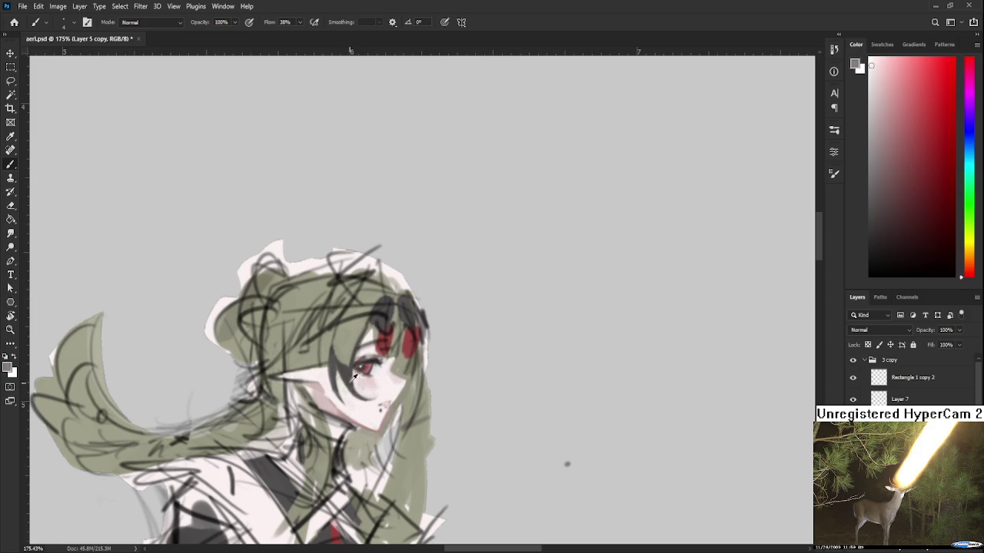
# Brush soft pink blush onto the cheek using light and darker pink tones
pyautogui.moveTo(349, 307); pyautogui.dragTo(355, 295)
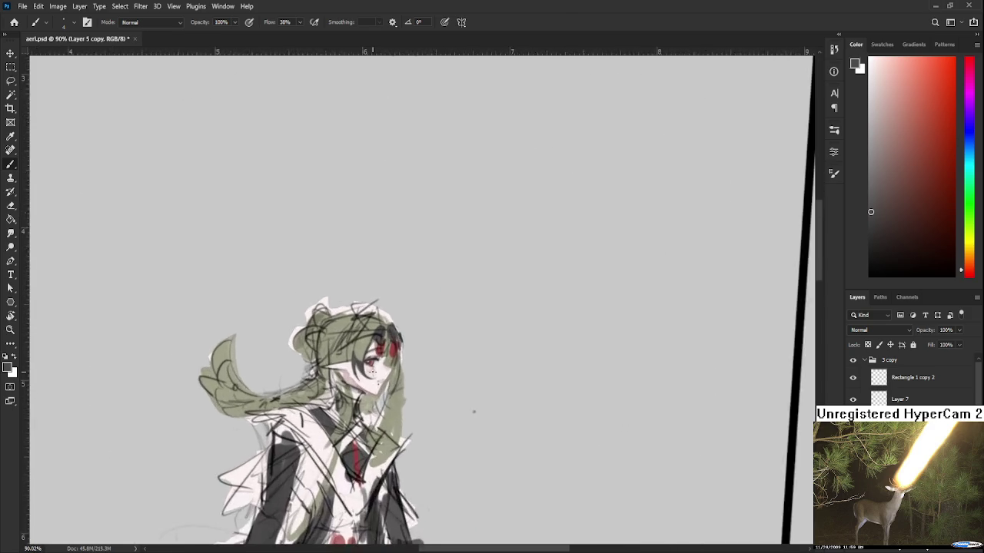
pyautogui.scroll(1, 372, 371)
pyautogui.moveTo(368, 358); pyautogui.dragTo(358, 379)
pyautogui.keyDown('alt'); pyautogui.click(317, 387); pyautogui.keyUp('alt')
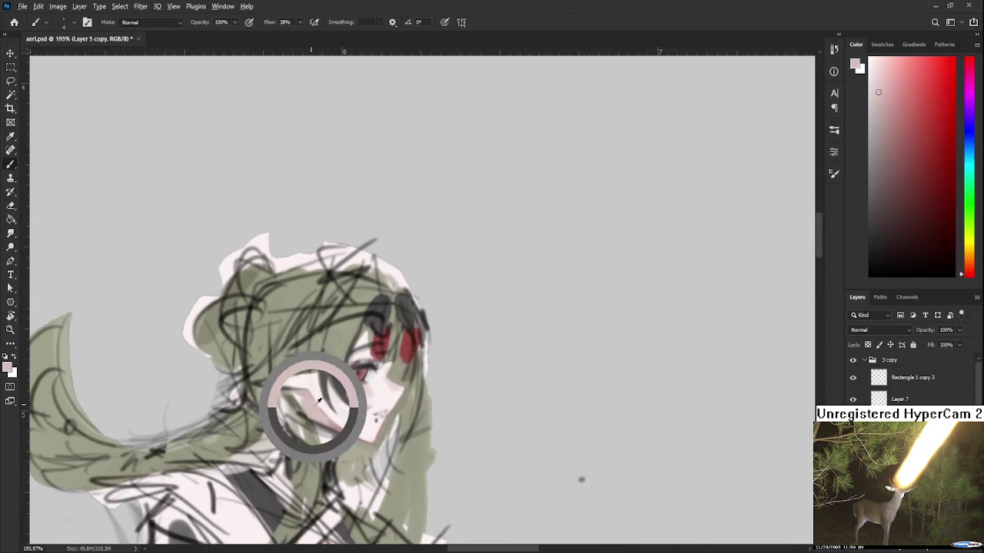
pyautogui.keyDown('alt'); pyautogui.click(311, 406); pyautogui.keyUp('alt')
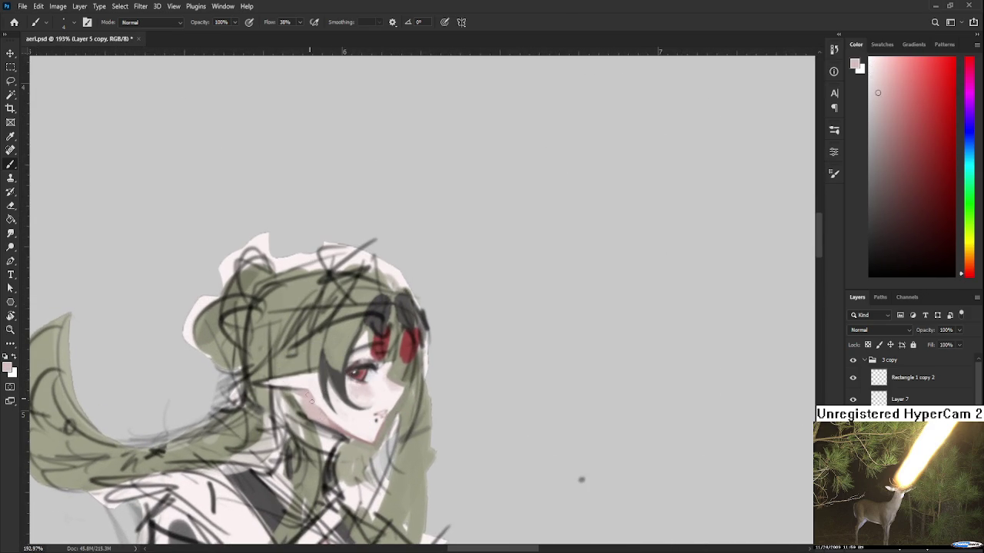
pyautogui.keyDown('alt'); pyautogui.click(321, 403); pyautogui.keyUp('alt')
pyautogui.keyDown('alt'); pyautogui.click(313, 410); pyautogui.keyUp('alt')
pyautogui.scroll(-3, 384, 384)
pyautogui.scroll(3, 384, 384)
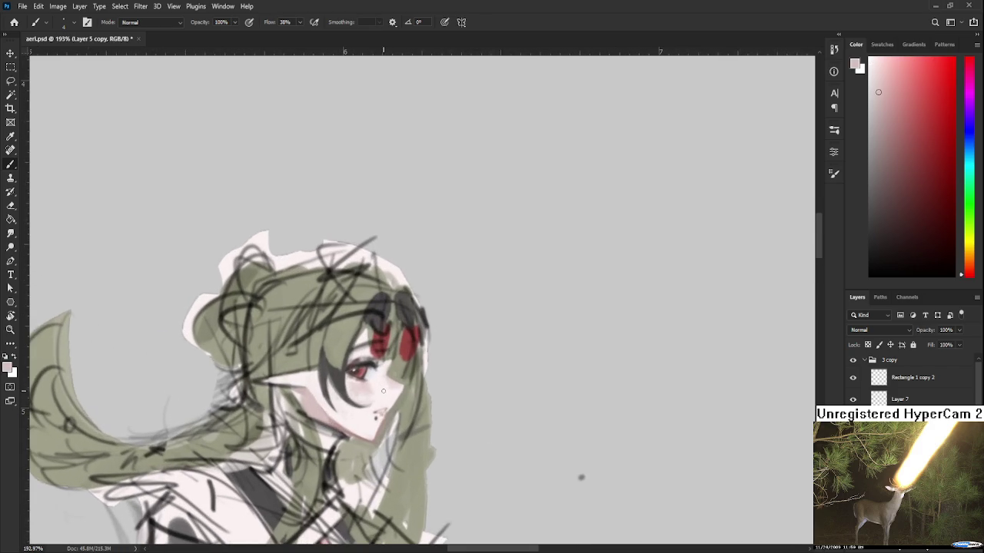
pyautogui.moveTo(382, 391); pyautogui.dragTo(389, 363)
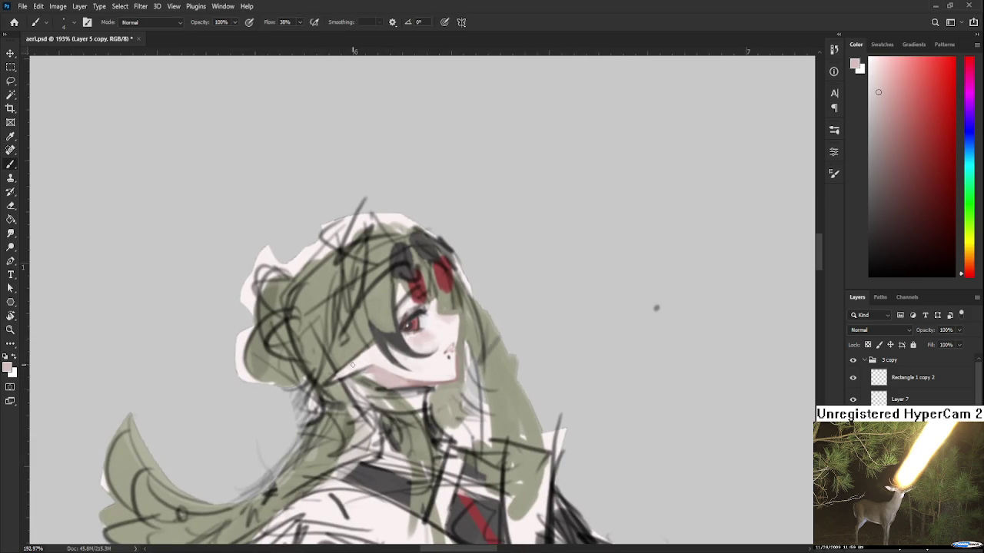
pyautogui.keyDown('alt'); pyautogui.click(401, 380); pyautogui.keyUp('alt')
# Rotate and zoom the view on the face, touching up with near-white and pink skin tones
pyautogui.press('r')
pyautogui.moveTo(445, 341)
pyautogui.mouseDown()
pyautogui.moveTo(396, 408)
pyautogui.moveTo(366, 376)
pyautogui.mouseUp()
pyautogui.press('b')
pyautogui.keyDown('alt'); pyautogui.click(332, 361); pyautogui.keyUp('alt')
pyautogui.keyDown('alt'); pyautogui.click(332, 361); pyautogui.keyUp('alt')
pyautogui.keyDown('alt'); pyautogui.click(342, 368); pyautogui.keyUp('alt')
pyautogui.moveTo(340, 396); pyautogui.dragTo(387, 387)
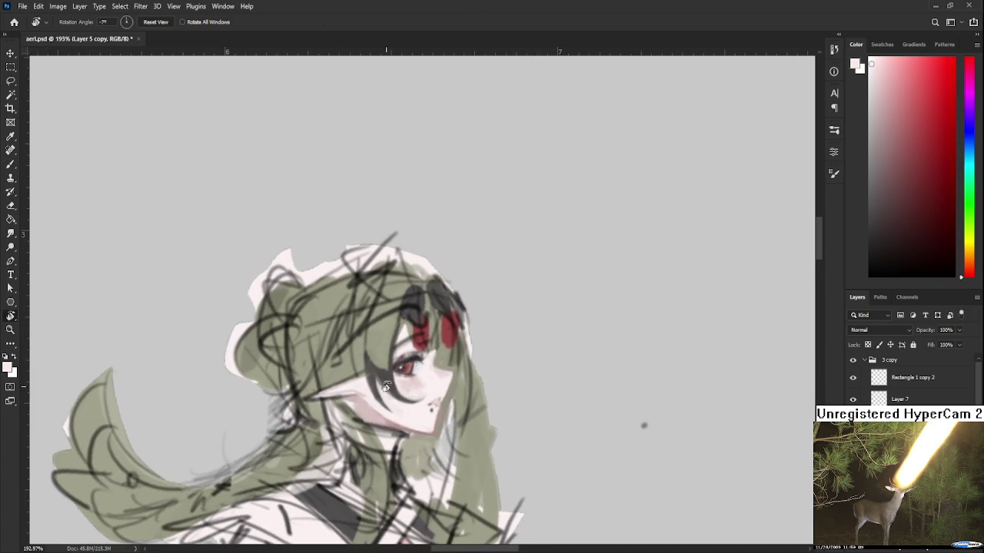
pyautogui.scroll(-2, 384, 389)
pyautogui.scroll(3, 377, 388)
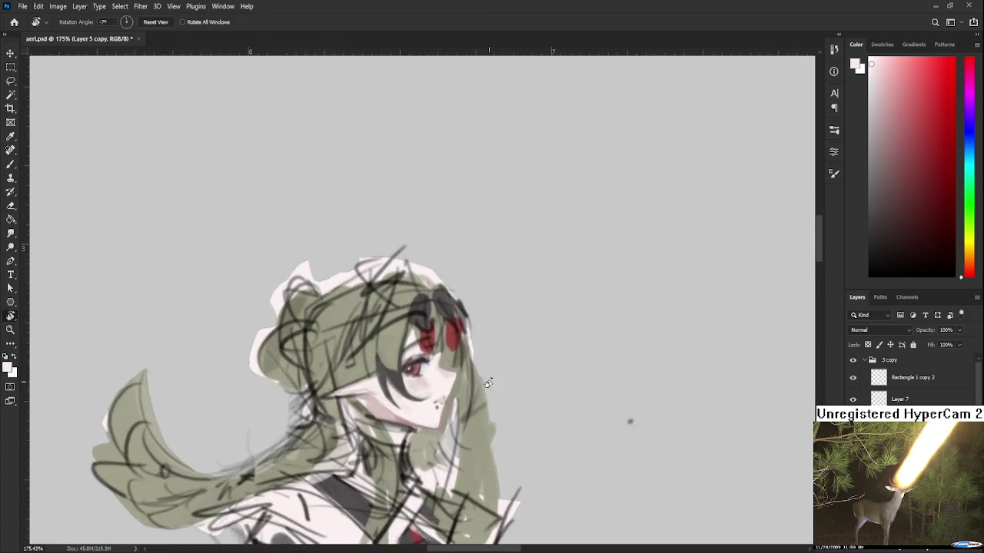
pyautogui.scroll(2, 372, 388)
pyautogui.moveTo(372, 388); pyautogui.dragTo(351, 365)
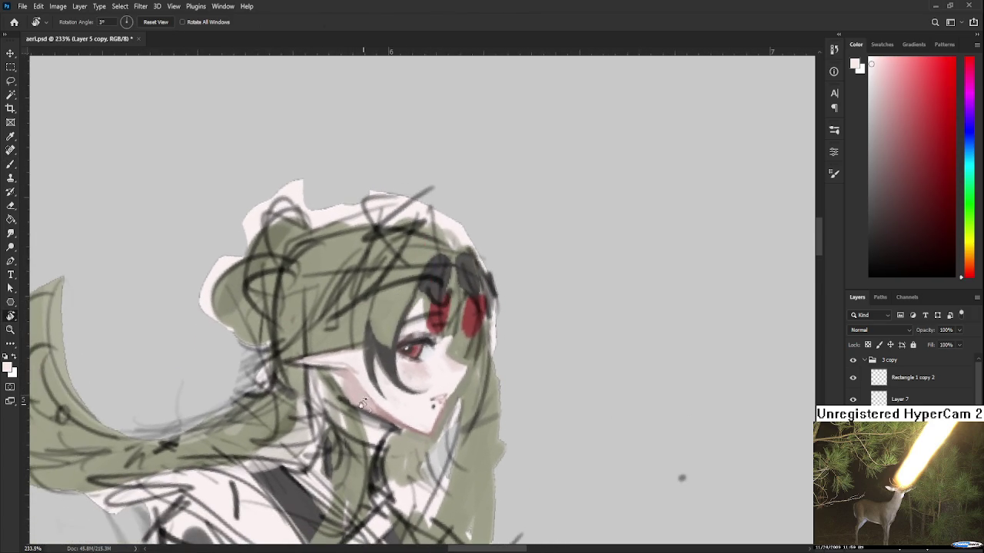
pyautogui.press('b')
pyautogui.keyDown('alt'); pyautogui.click(352, 368); pyautogui.keyUp('alt')
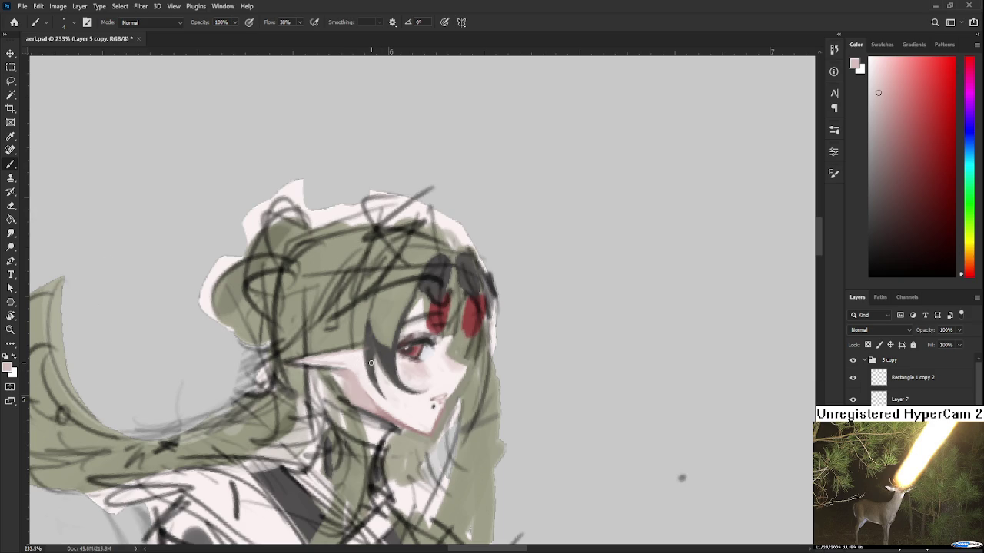
# Repaint the hair strands left of the eye in dark grey-olive
pyautogui.keyDown('alt'); pyautogui.click(367, 327); pyautogui.keyUp('alt')
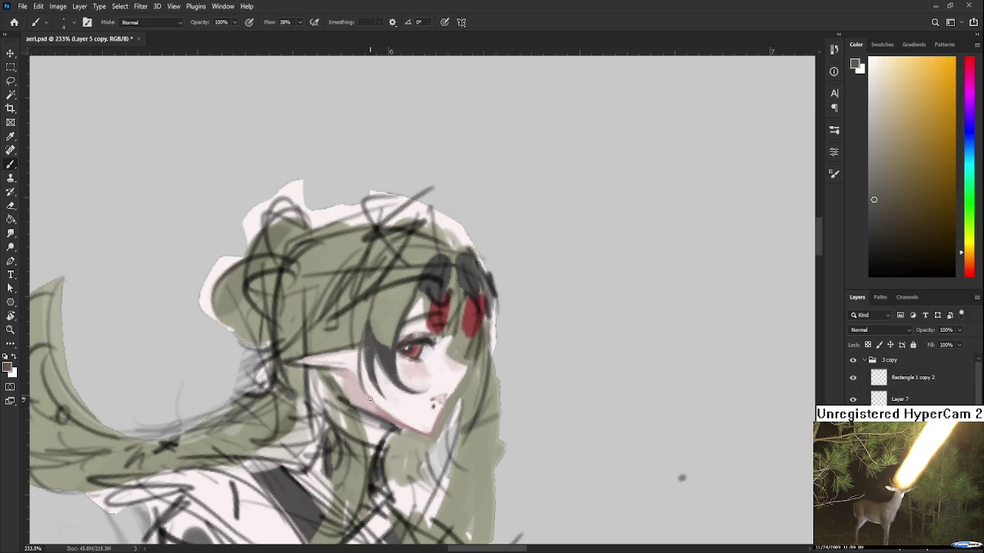
pyautogui.moveTo(368, 319); pyautogui.dragTo(362, 392)
pyautogui.moveTo(364, 347); pyautogui.dragTo(364, 363)
pyautogui.moveTo(364, 403)
pyautogui.mouseDown()
pyautogui.moveTo(364, 361)
pyautogui.moveTo(365, 386)
pyautogui.mouseUp()
pyautogui.keyDown('alt'); pyautogui.click(355, 371); pyautogui.keyUp('alt')
pyautogui.scroll(-2, 365, 386)
# Straighten the canvas back to 0° and shade near the eye with dark red and cheek skin tones
pyautogui.scroll(-3, 384, 384)
pyautogui.scroll(-4, 431, 381)
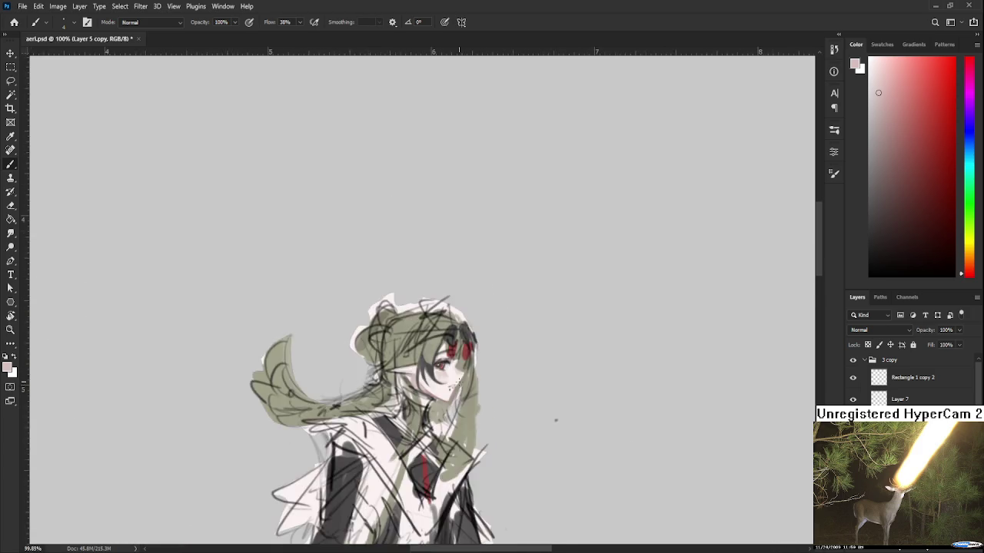
pyautogui.scroll(-3, 471, 374)
pyautogui.press('r')
pyautogui.moveTo(470, 374); pyautogui.dragTo(465, 376)
pyautogui.scroll(1, 465, 375)
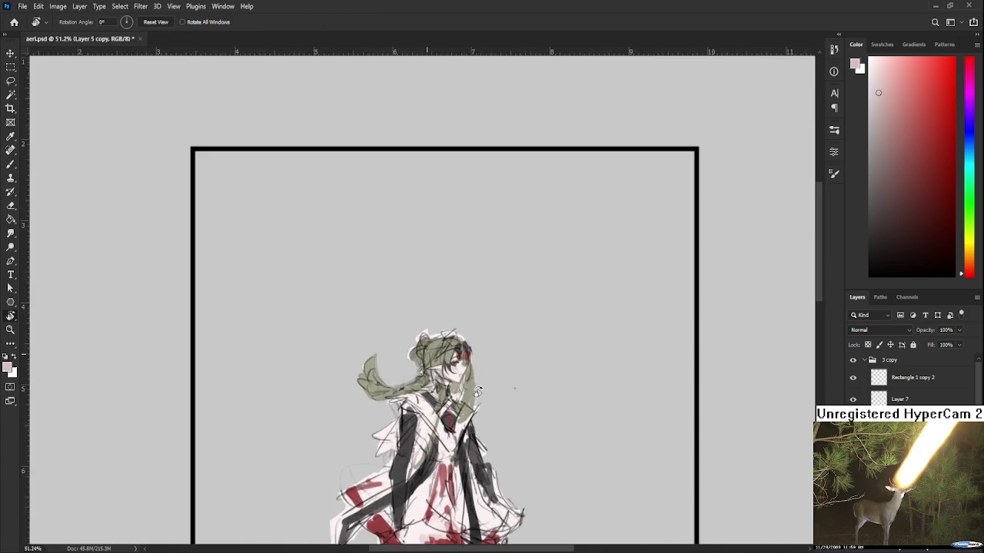
pyautogui.scroll(2, 460, 371)
pyautogui.scroll(2, 460, 370)
pyautogui.scroll(1, 430, 361)
pyautogui.press('b')
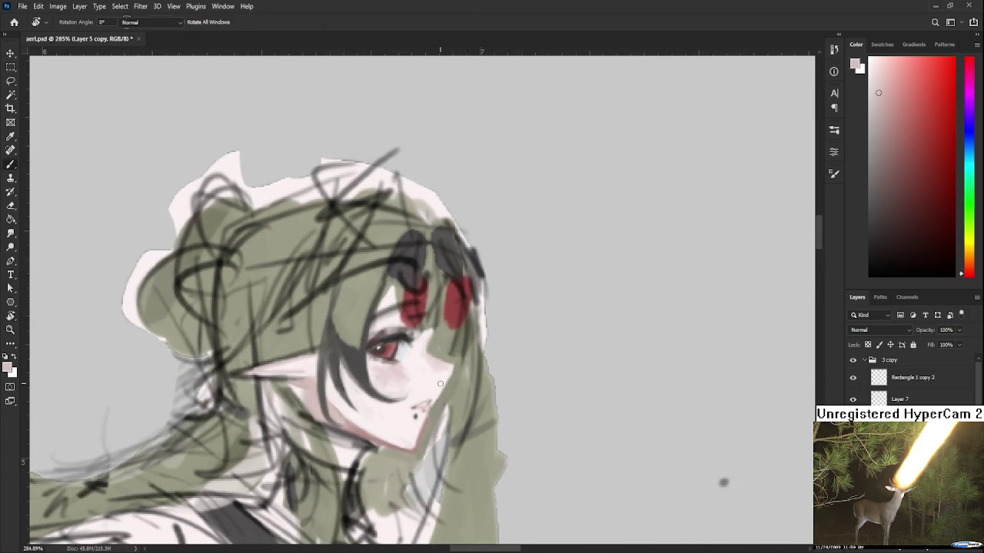
pyautogui.keyDown('alt'); pyautogui.click(402, 352); pyautogui.keyUp('alt')
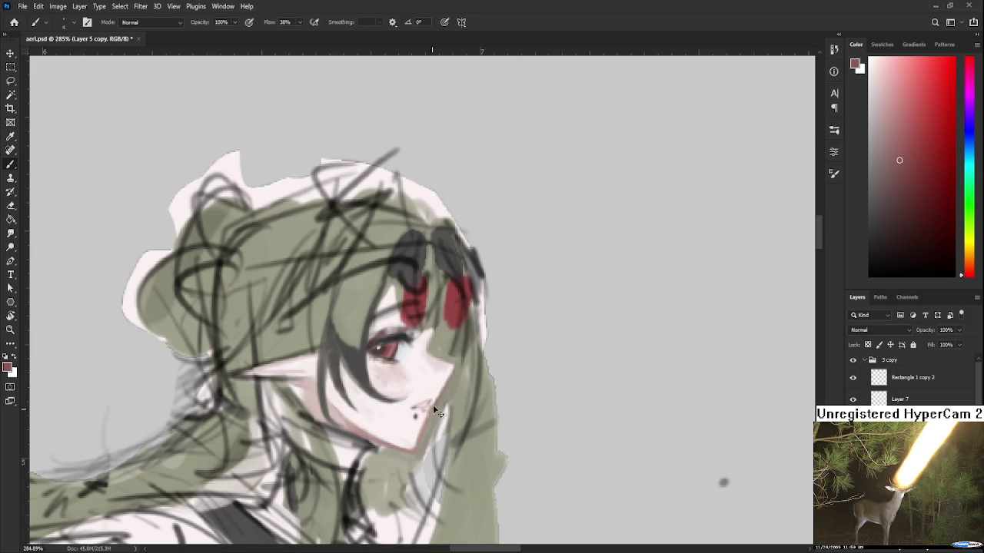
pyautogui.keyDown('alt'); pyautogui.click(450, 377); pyautogui.keyUp('alt')
pyautogui.keyDown('alt'); pyautogui.click(436, 410); pyautogui.keyUp('alt')
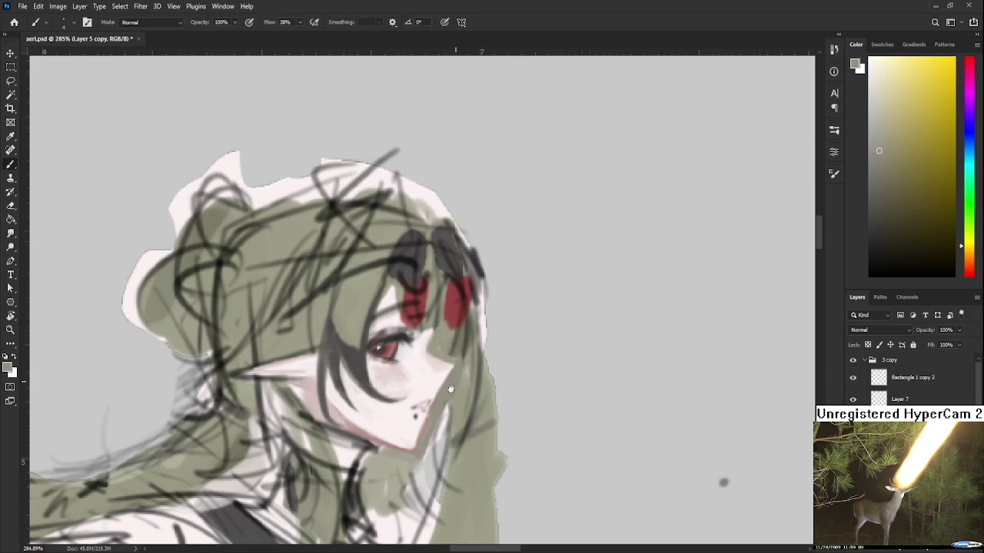
# Smooth the cheek below the red eye with pale pink skin tones sampled from the face
pyautogui.moveTo(451, 390); pyautogui.dragTo(442, 402)
pyautogui.scroll(-2, 443, 391)
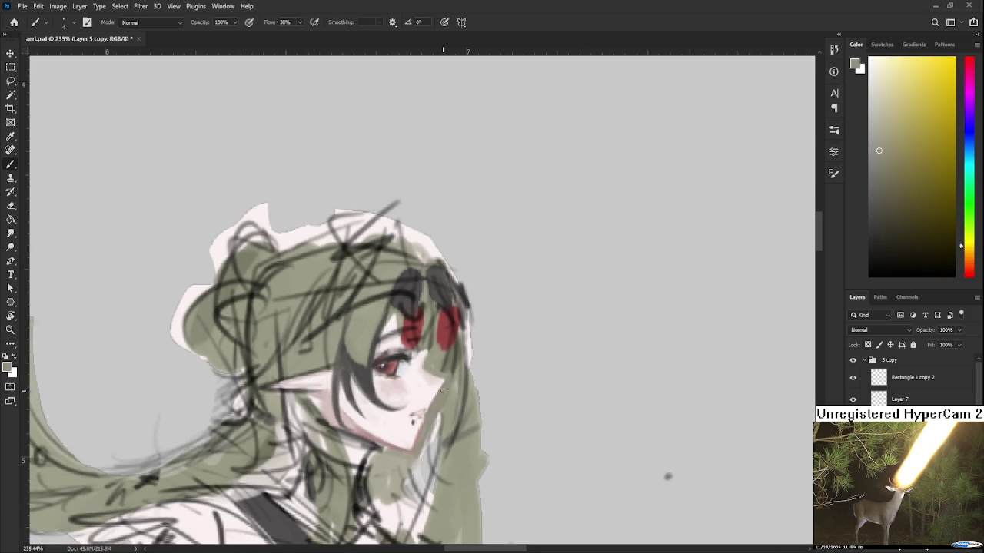
pyautogui.scroll(-2, 443, 392)
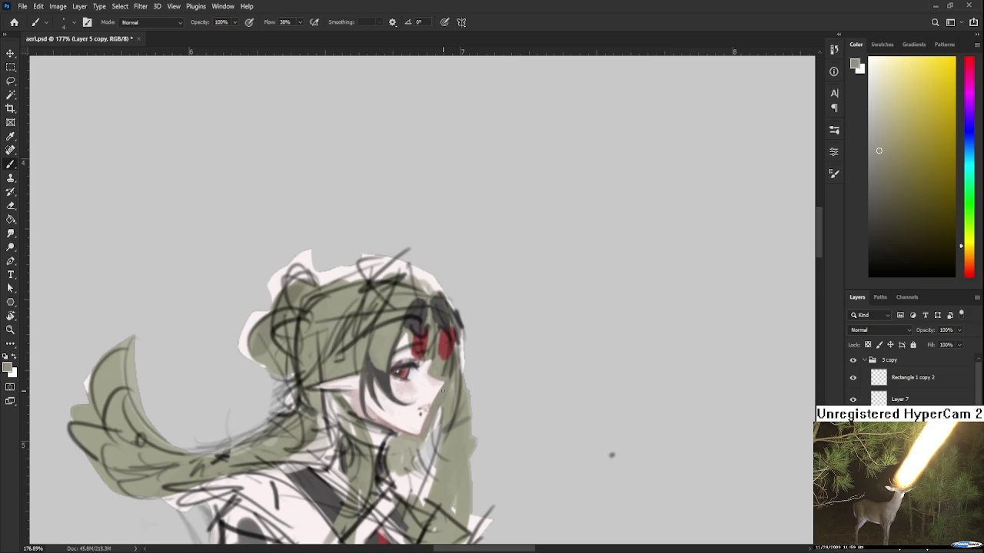
pyautogui.scroll(1, 431, 370)
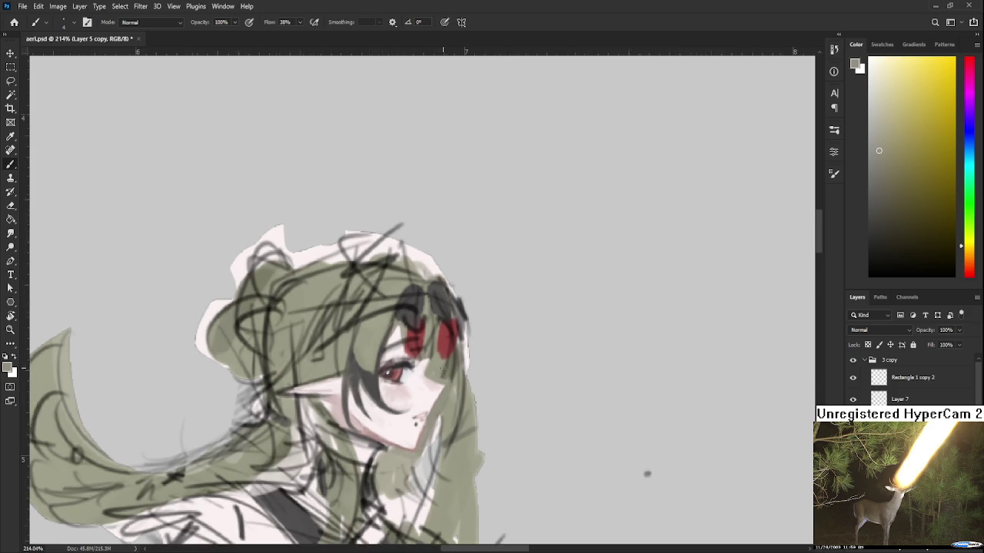
pyautogui.scroll(1, 432, 369)
pyautogui.moveTo(433, 395); pyautogui.dragTo(392, 419)
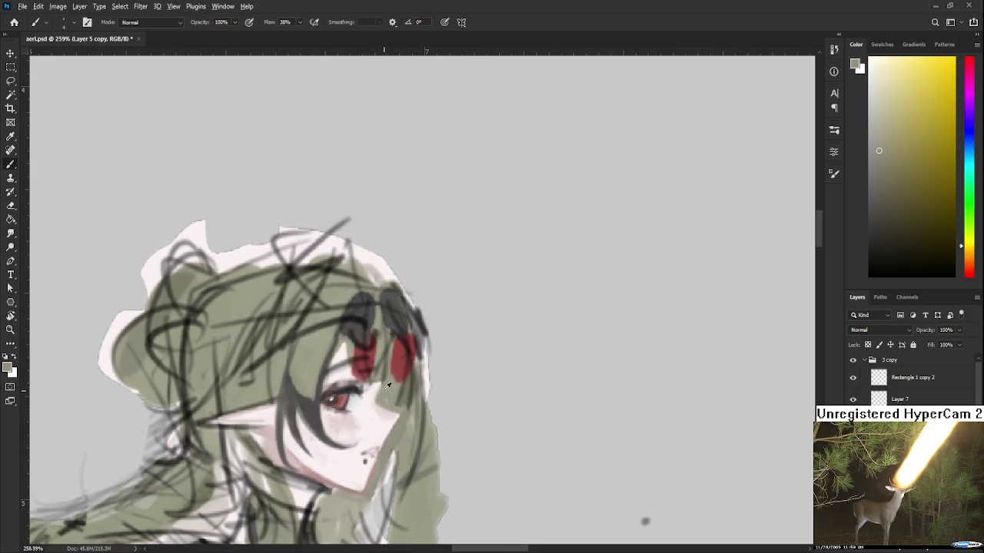
pyautogui.keyDown('alt'); pyautogui.click(376, 397); pyautogui.keyUp('alt')
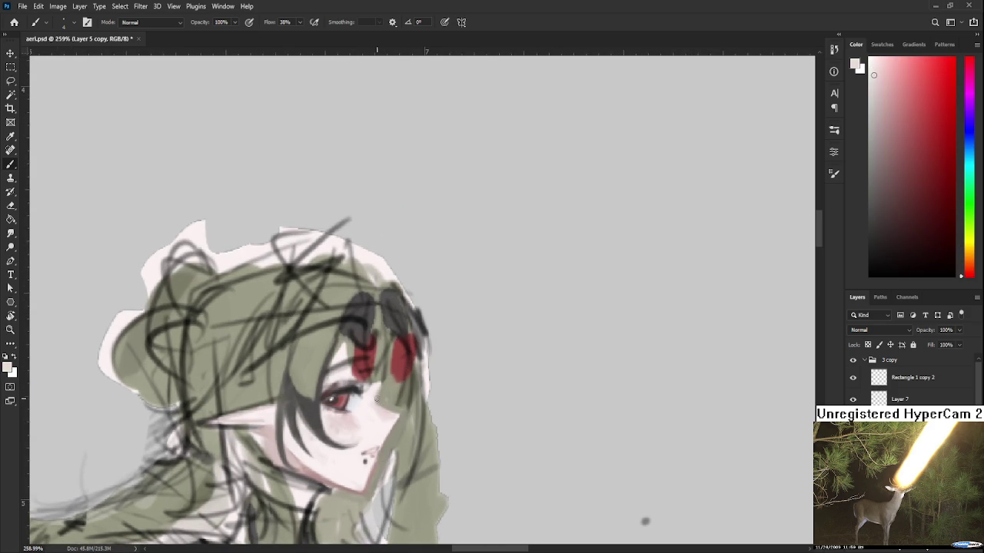
pyautogui.keyDown('alt'); pyautogui.click(389, 402); pyautogui.keyUp('alt')
pyautogui.keyDown('alt'); pyautogui.click(385, 422); pyautogui.keyUp('alt')
pyautogui.keyDown('alt'); pyautogui.click(372, 388); pyautogui.keyUp('alt')
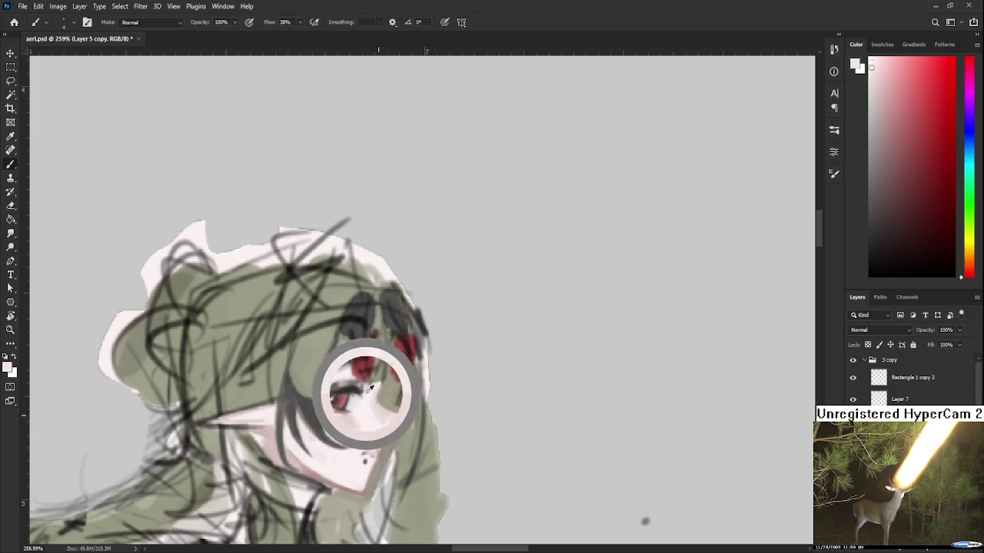
pyautogui.keyDown('alt'); pyautogui.click(375, 409); pyautogui.keyUp('alt')
pyautogui.keyDown('alt'); pyautogui.click(368, 392); pyautogui.keyUp('alt')
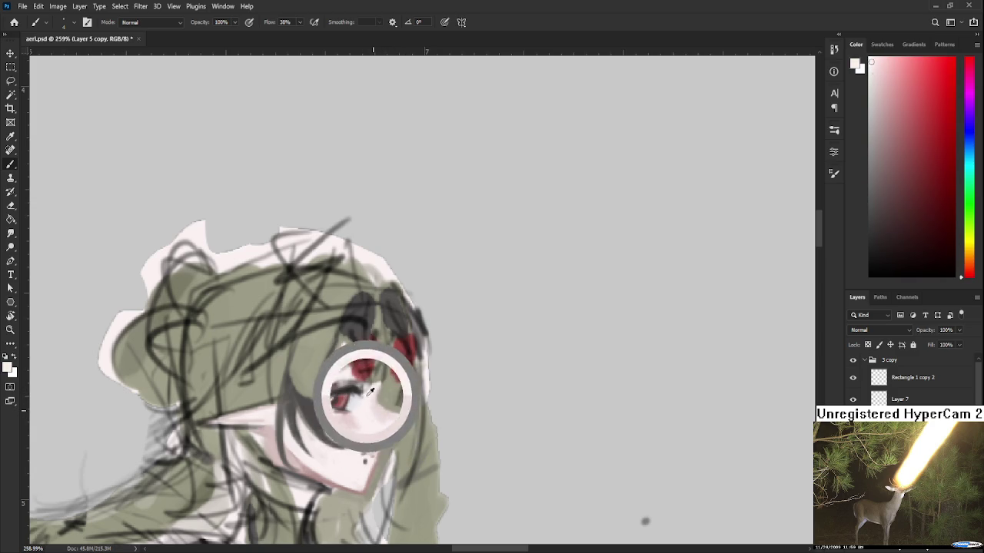
pyautogui.keyDown('alt'); pyautogui.click(376, 413); pyautogui.keyUp('alt')
pyautogui.moveTo(377, 412)
pyautogui.mouseDown()
pyautogui.moveTo(370, 405)
pyautogui.moveTo(381, 424)
pyautogui.mouseUp()
pyautogui.keyDown('alt'); pyautogui.click(384, 423); pyautogui.keyUp('alt')
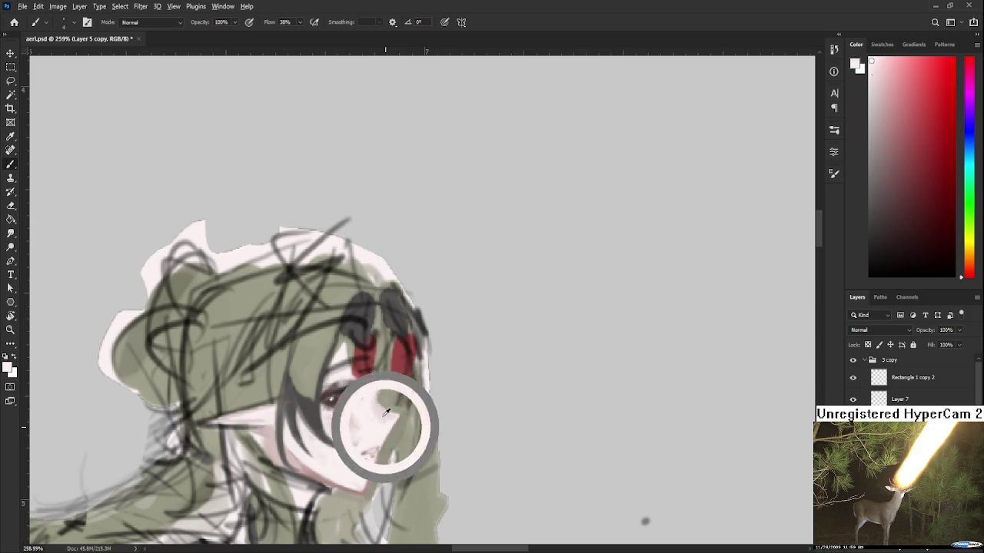
pyautogui.keyDown('alt'); pyautogui.click(377, 419); pyautogui.keyUp('alt')
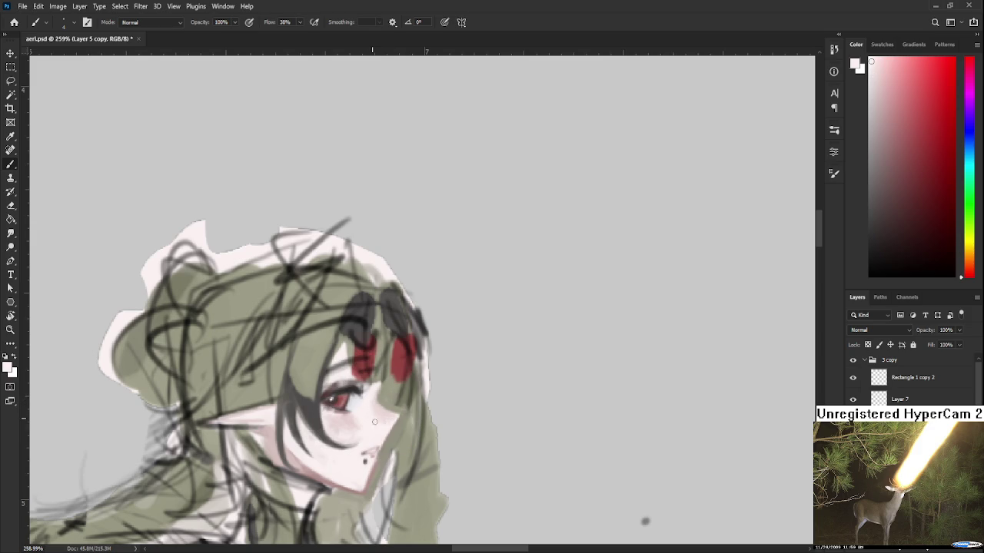
pyautogui.scroll(-3, 645, 522)
pyautogui.scroll(-3, 558, 490)
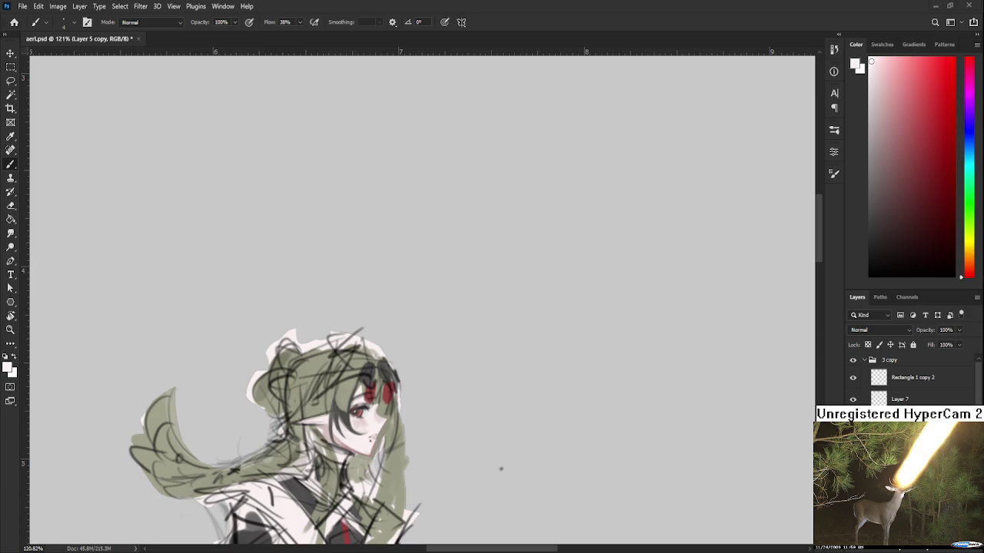
pyautogui.moveTo(329, 415); pyautogui.dragTo(358, 370)
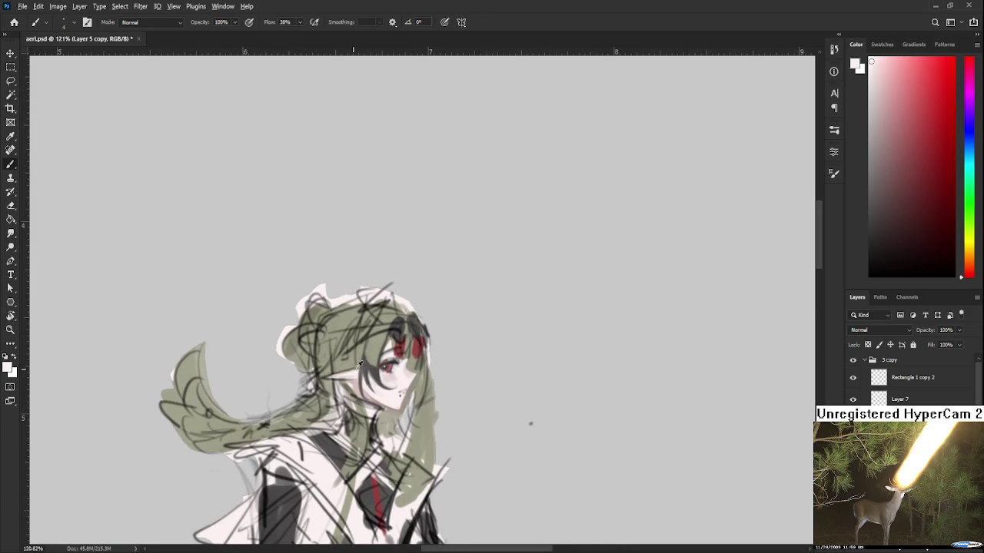
pyautogui.keyDown('alt'); pyautogui.click(339, 369); pyautogui.keyUp('alt')
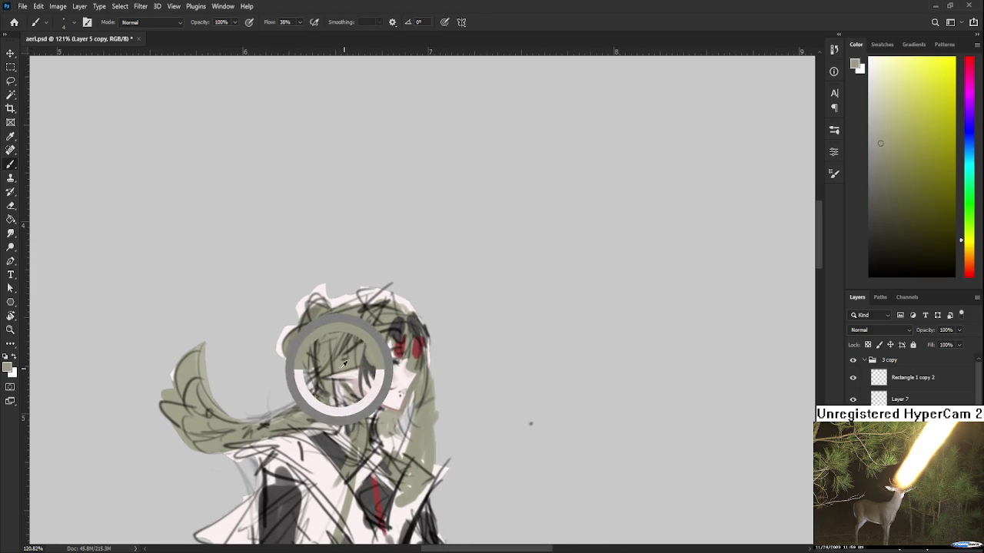
pyautogui.keyDown('alt'); pyautogui.click(338, 372); pyautogui.keyUp('alt')
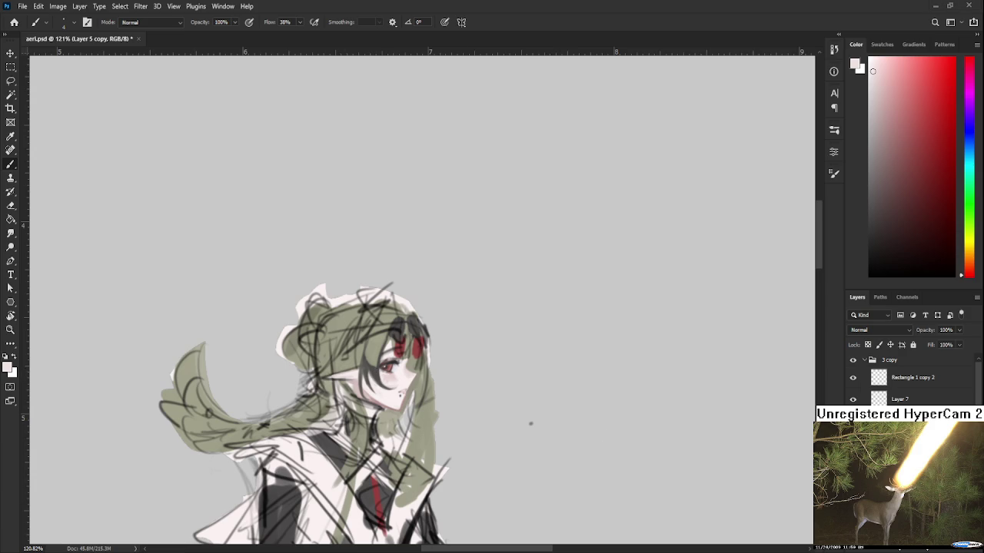
# Zoom in on the face and sample the olive hair colour, also testing the reddish skin tone
pyautogui.scroll(3, 446, 412)
pyautogui.scroll(2, 445, 412)
pyautogui.scroll(1, 384, 380)
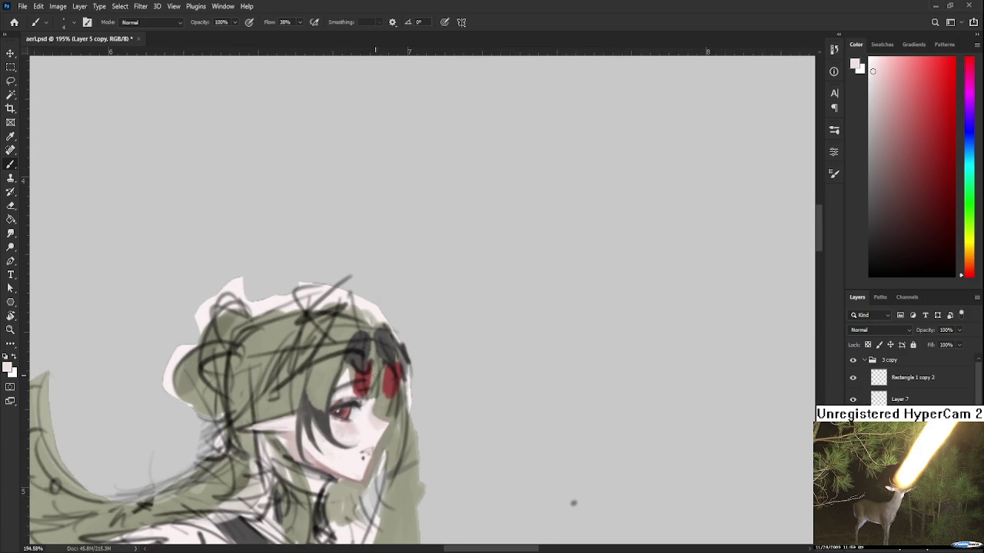
pyautogui.moveTo(341, 381)
pyautogui.mouseDown()
pyautogui.moveTo(352, 391)
pyautogui.moveTo(358, 375)
pyautogui.mouseUp()
pyautogui.keyDown('alt'); pyautogui.click(349, 370); pyautogui.keyUp('alt')
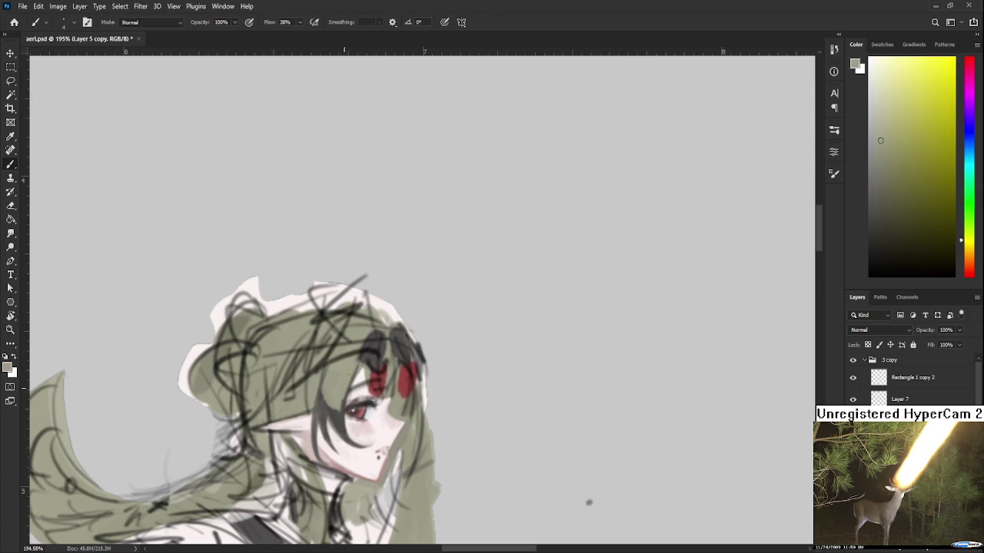
pyautogui.keyDown('alt'); pyautogui.click(330, 406); pyautogui.keyUp('alt')
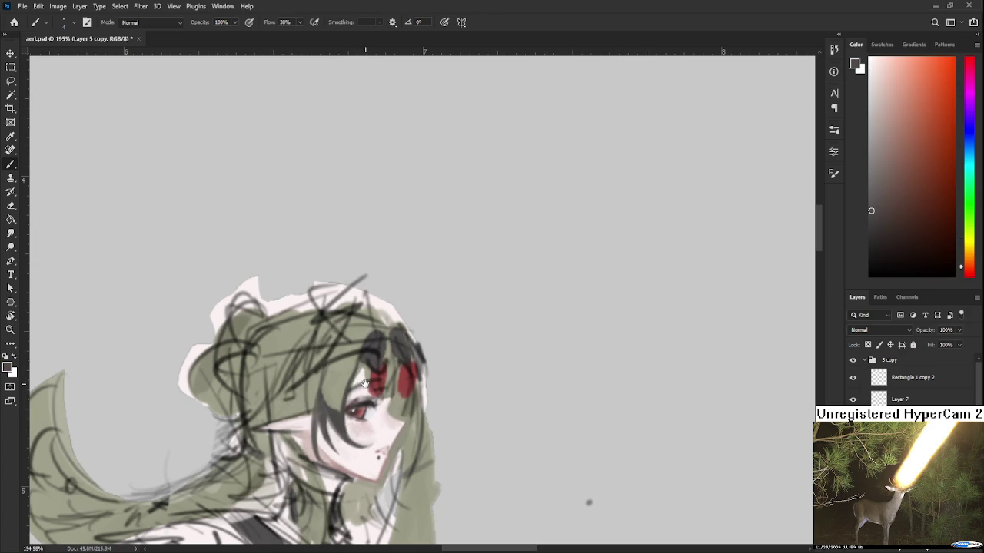
pyautogui.moveTo(361, 373); pyautogui.dragTo(361, 380)
pyautogui.keyDown('alt'); pyautogui.click(362, 382); pyautogui.keyUp('alt')
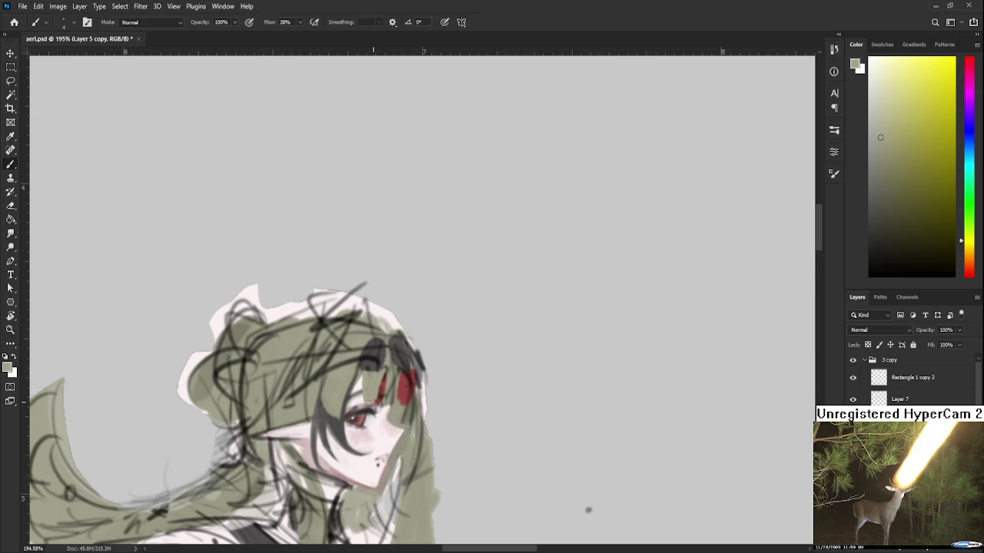
# Sample pale pink and red beside the eye, then settle on a slightly darker greyish olive
pyautogui.keyDown('alt'); pyautogui.click(384, 410); pyautogui.keyUp('alt')
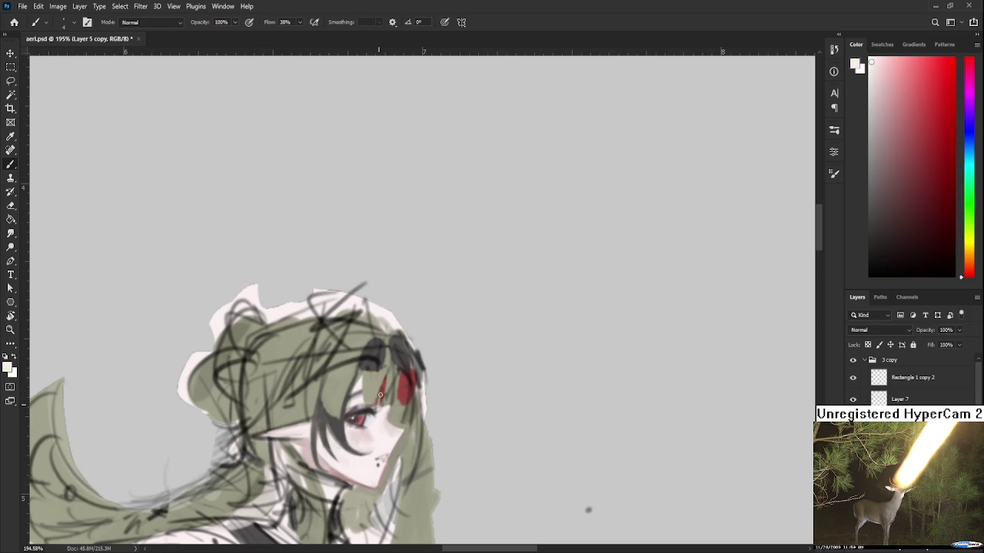
pyautogui.keyDown('alt'); pyautogui.click(384, 394); pyautogui.keyUp('alt')
pyautogui.keyDown('alt'); pyautogui.click(391, 378); pyautogui.keyUp('alt')
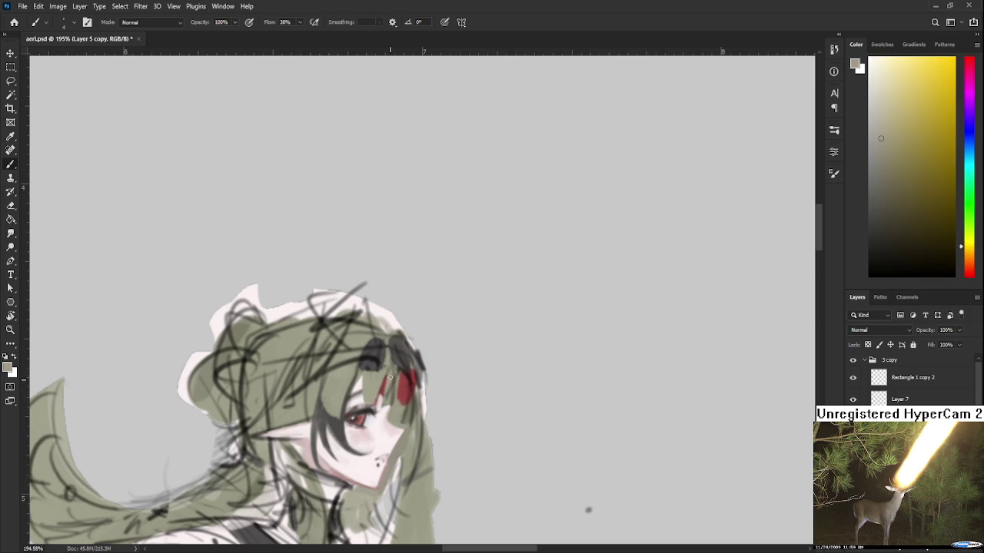
pyautogui.moveTo(391, 376); pyautogui.dragTo(392, 362)
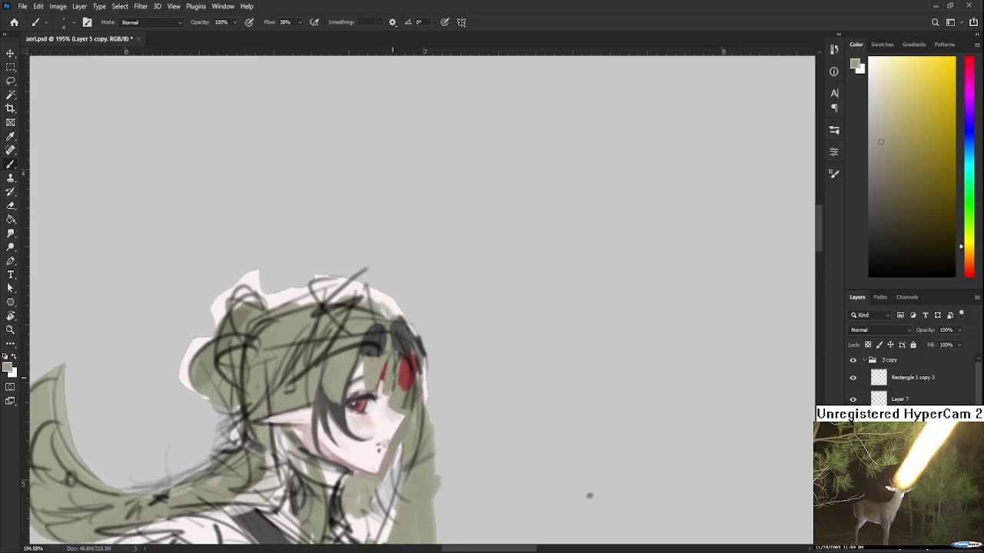
pyautogui.moveTo(392, 379); pyautogui.dragTo(390, 366)
pyautogui.keyDown('alt'); pyautogui.click(393, 356); pyautogui.keyUp('alt')
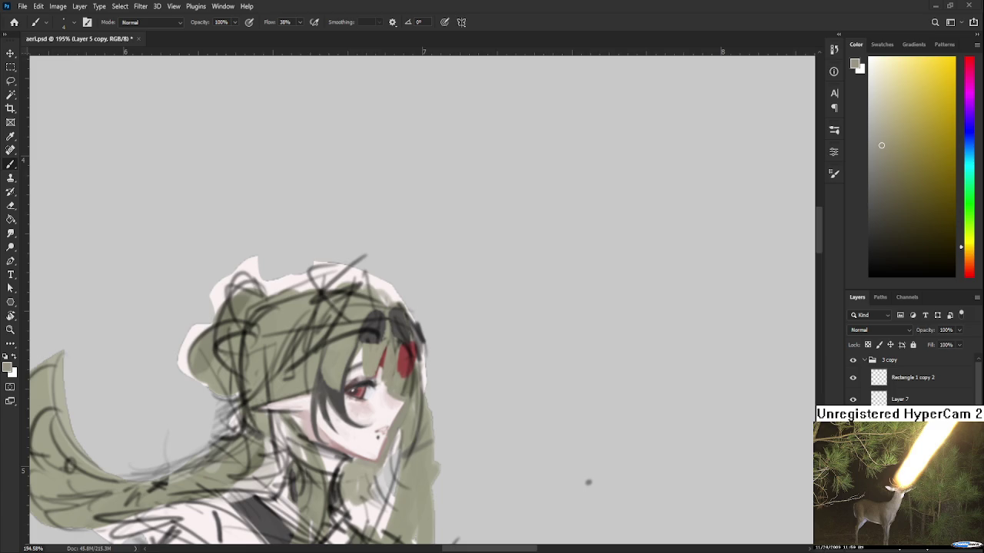
# Zoom in on the face and extend the eyelash line right with two dark strokes
pyautogui.scroll(1, 355, 352)
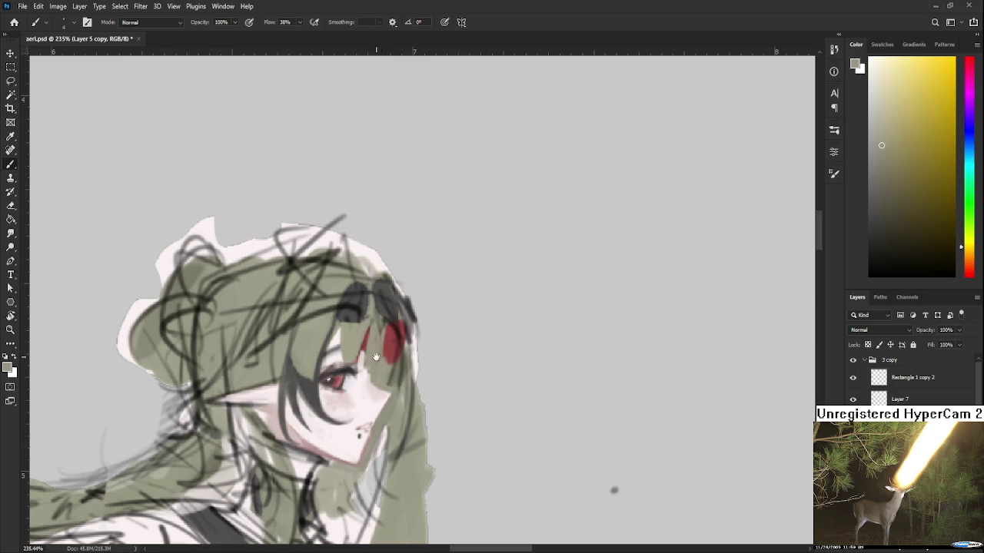
pyautogui.scroll(1, 377, 357)
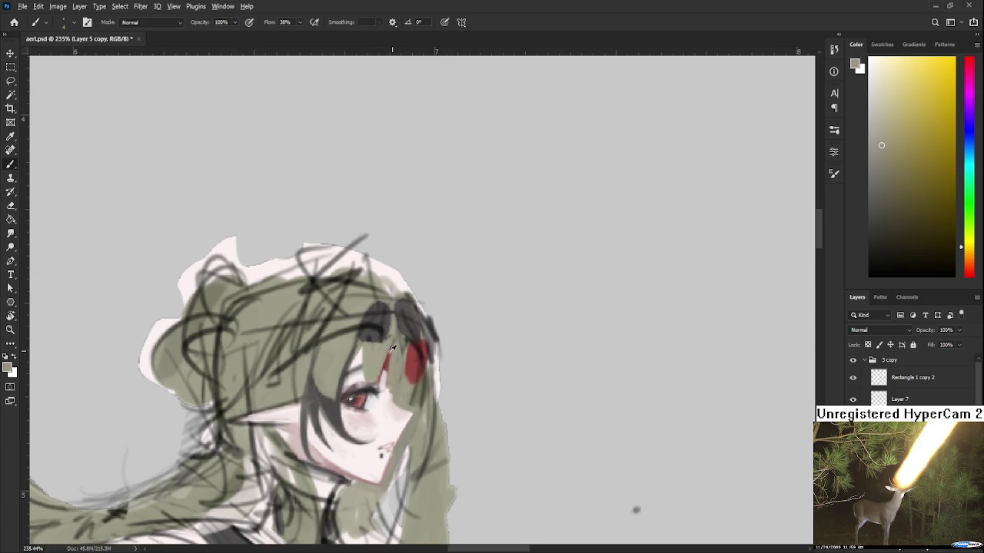
pyautogui.keyDown('alt'); pyautogui.click(341, 406); pyautogui.keyUp('alt')
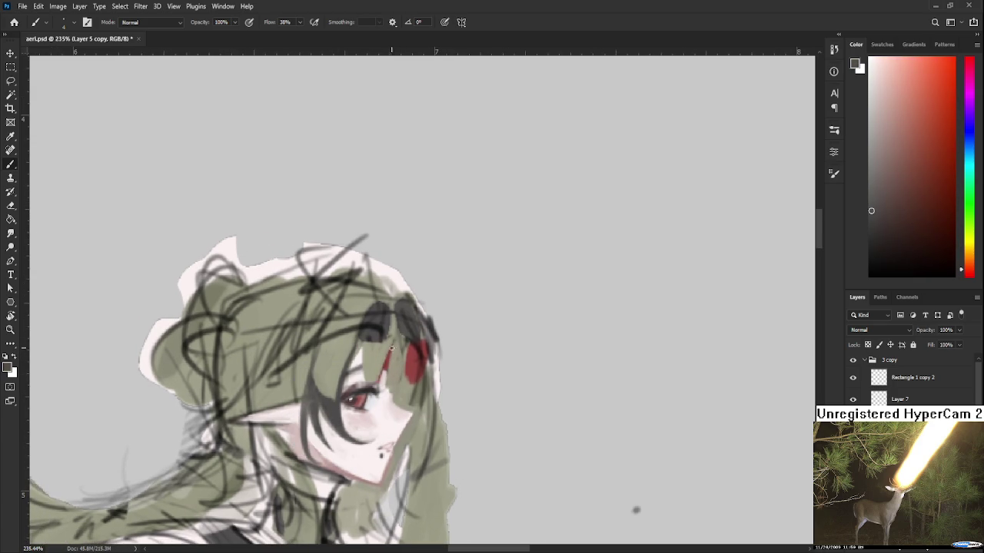
pyautogui.moveTo(387, 390); pyautogui.dragTo(408, 395)
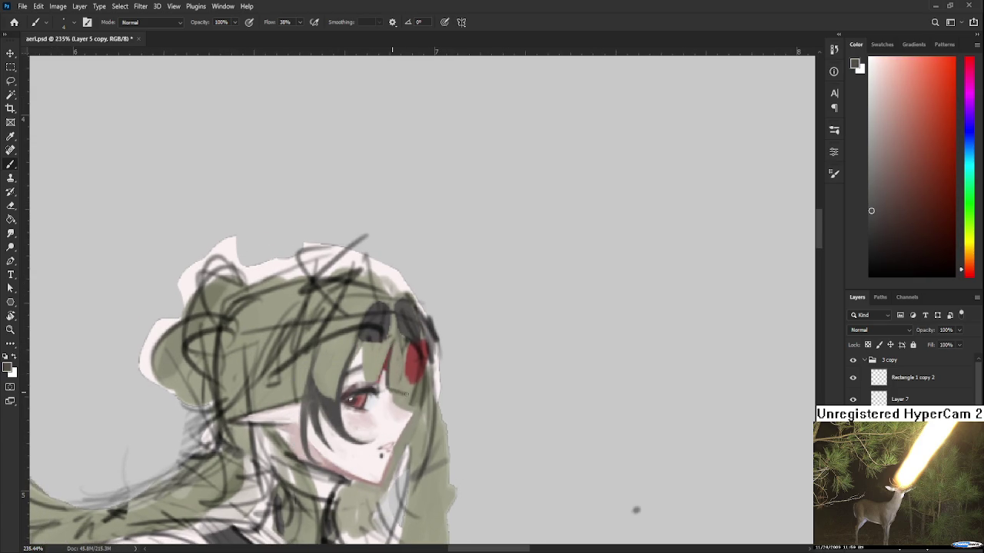
pyautogui.moveTo(393, 394); pyautogui.dragTo(404, 399)
# Sample olive-yellow, brown and red tones from around the eye and hair
pyautogui.keyDown('alt'); pyautogui.click(401, 400); pyautogui.keyUp('alt')
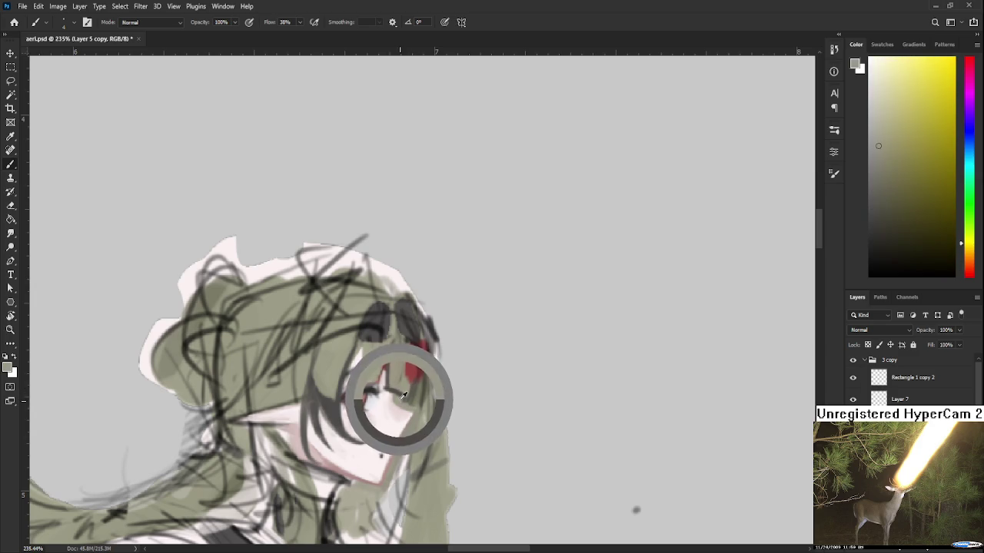
pyautogui.keyDown('alt'); pyautogui.click(403, 398); pyautogui.keyUp('alt')
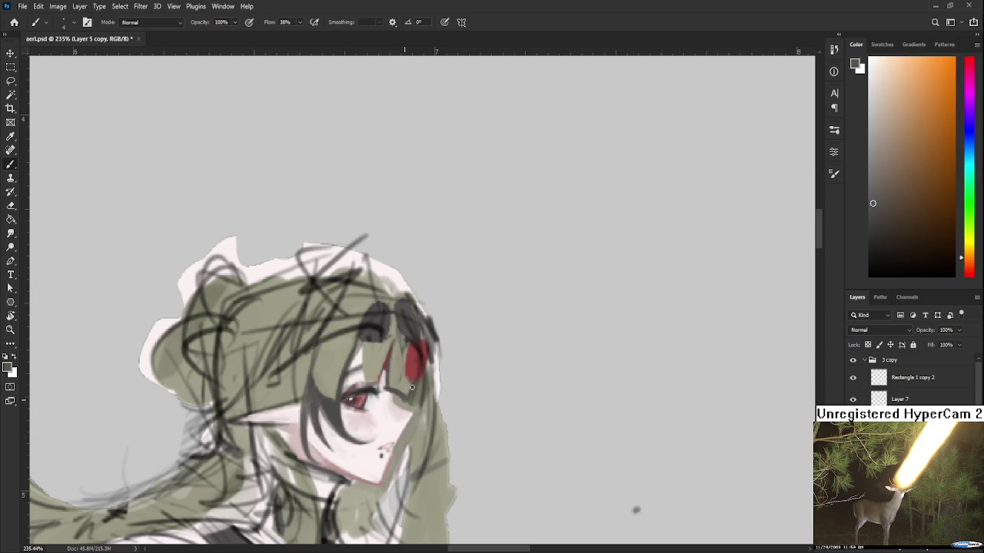
pyautogui.keyDown('alt'); pyautogui.click(407, 385); pyautogui.keyUp('alt')
pyautogui.keyDown('alt'); pyautogui.click(408, 390); pyautogui.keyUp('alt')
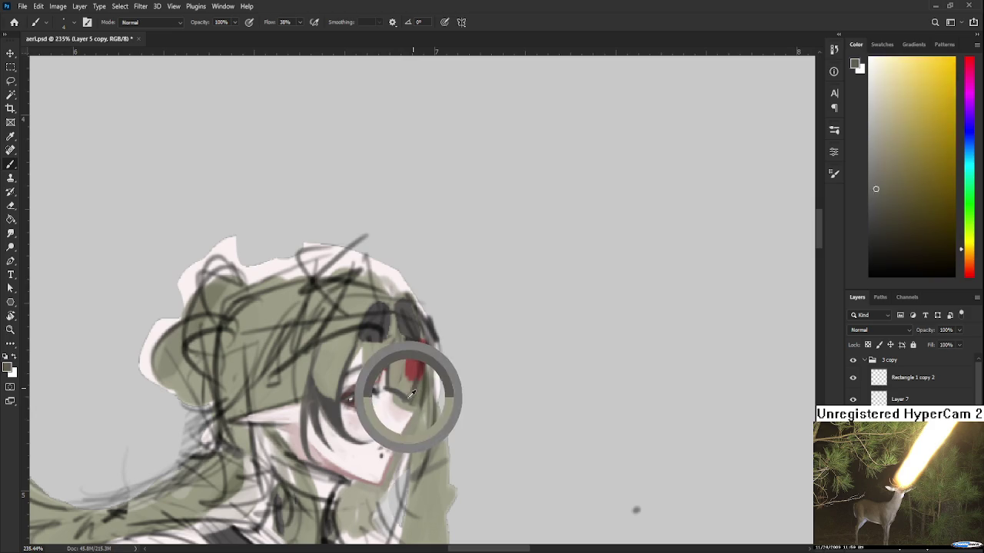
pyautogui.moveTo(412, 392); pyautogui.dragTo(403, 396)
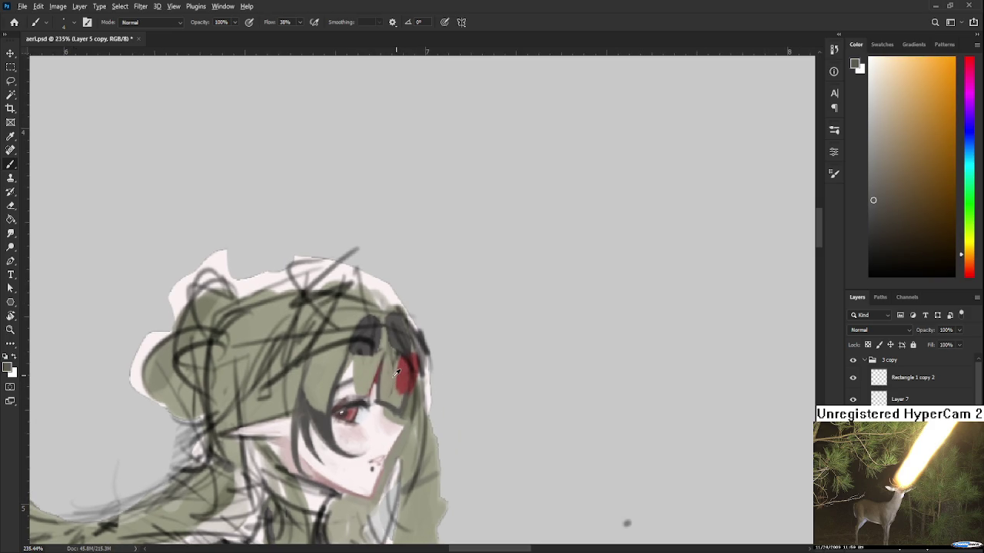
pyautogui.keyDown('alt'); pyautogui.click(396, 372); pyautogui.keyUp('alt')
pyautogui.keyDown('alt'); pyautogui.click(387, 365); pyautogui.keyUp('alt')
pyautogui.keyDown('alt'); pyautogui.click(392, 383); pyautogui.keyUp('alt')
pyautogui.keyDown('alt'); pyautogui.click(393, 406); pyautogui.keyUp('alt')
pyautogui.keyDown('alt'); pyautogui.click(389, 398); pyautogui.keyUp('alt')
pyautogui.keyDown('alt'); pyautogui.click(391, 358); pyautogui.keyUp('alt')
pyautogui.keyDown('alt'); pyautogui.click(388, 366); pyautogui.keyUp('alt')
pyautogui.keyDown('alt'); pyautogui.click(388, 366); pyautogui.keyUp('alt')
pyautogui.keyDown('alt'); pyautogui.click(390, 362); pyautogui.keyUp('alt')
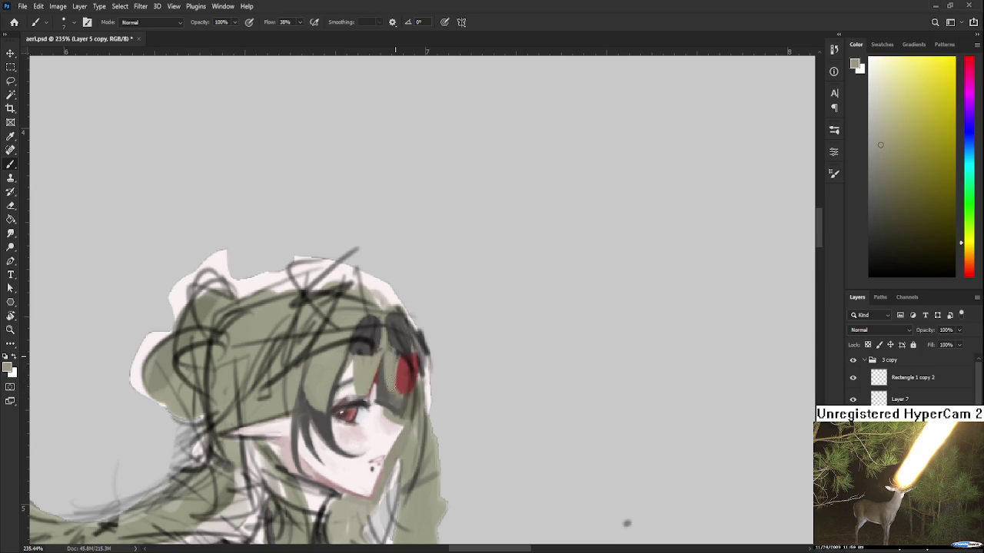
pyautogui.keyDown('alt'); pyautogui.click(400, 382); pyautogui.keyUp('alt')
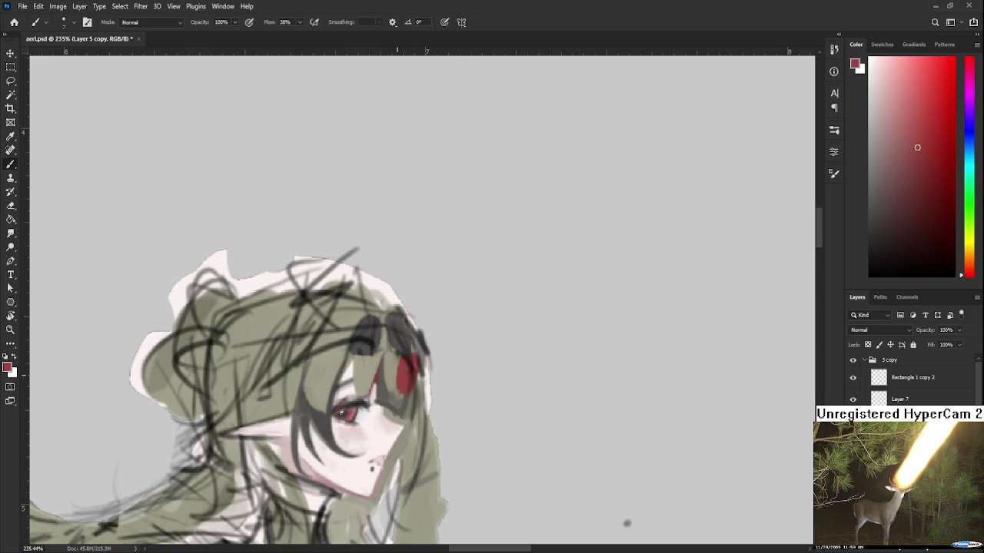
# Paint greyish olive hair over the red horn beside the eye
pyautogui.moveTo(403, 366); pyautogui.dragTo(398, 374)
pyautogui.keyDown('alt'); pyautogui.click(394, 377); pyautogui.keyUp('alt')
pyautogui.keyDown('alt'); pyautogui.click(390, 376); pyautogui.keyUp('alt')
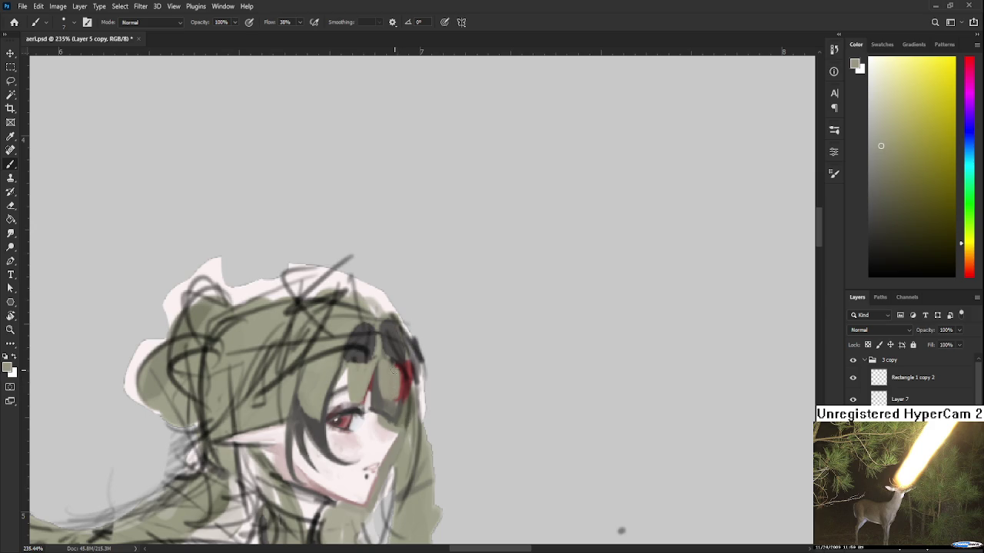
pyautogui.keyDown('alt'); pyautogui.click(390, 395); pyautogui.keyUp('alt')
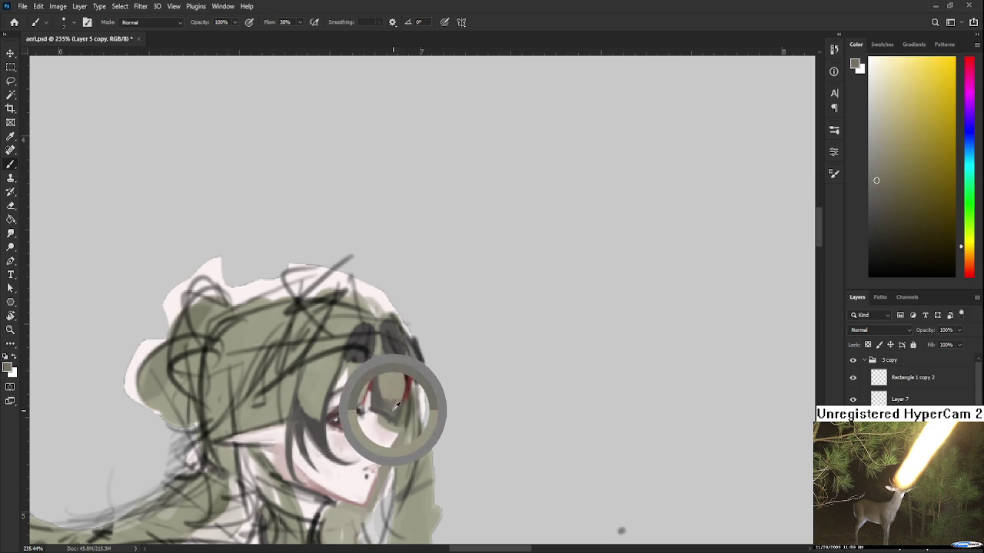
pyautogui.keyDown('alt'); pyautogui.click(389, 395); pyautogui.keyUp('alt')
pyautogui.keyDown('alt'); pyautogui.click(399, 407); pyautogui.keyUp('alt')
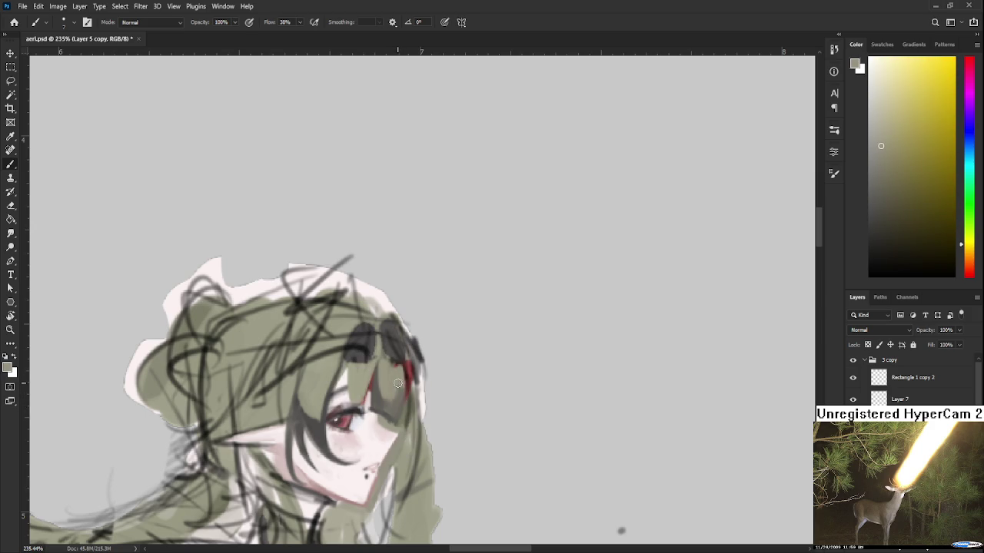
pyautogui.keyDown('alt'); pyautogui.click(390, 416); pyautogui.keyUp('alt')
pyautogui.keyDown('alt'); pyautogui.click(393, 394); pyautogui.keyUp('alt')
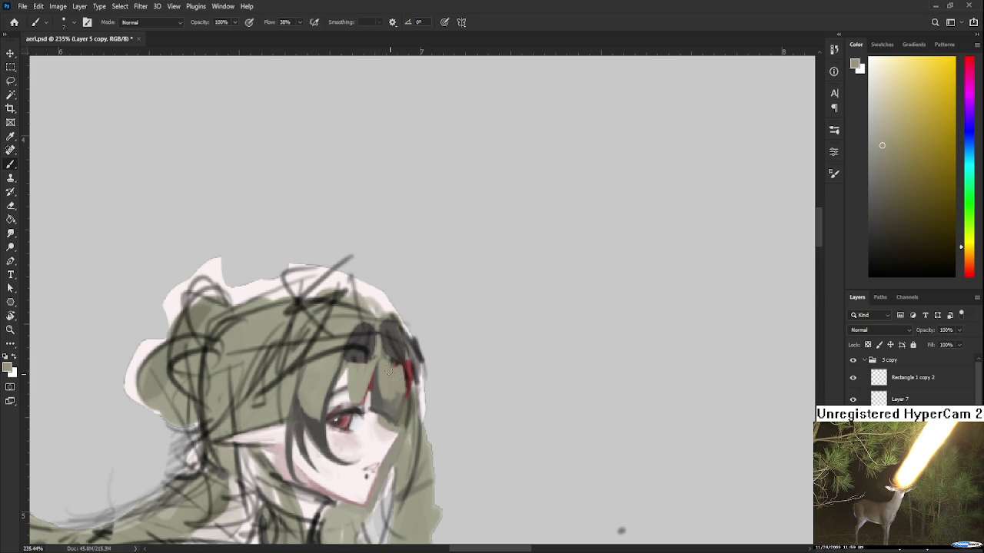
pyautogui.scroll(2, 381, 369)
pyautogui.scroll(-1, 377, 370)
# Darken the headband beside the horn with a dark grey dab
pyautogui.keyDown('alt'); pyautogui.click(361, 340); pyautogui.keyUp('alt')
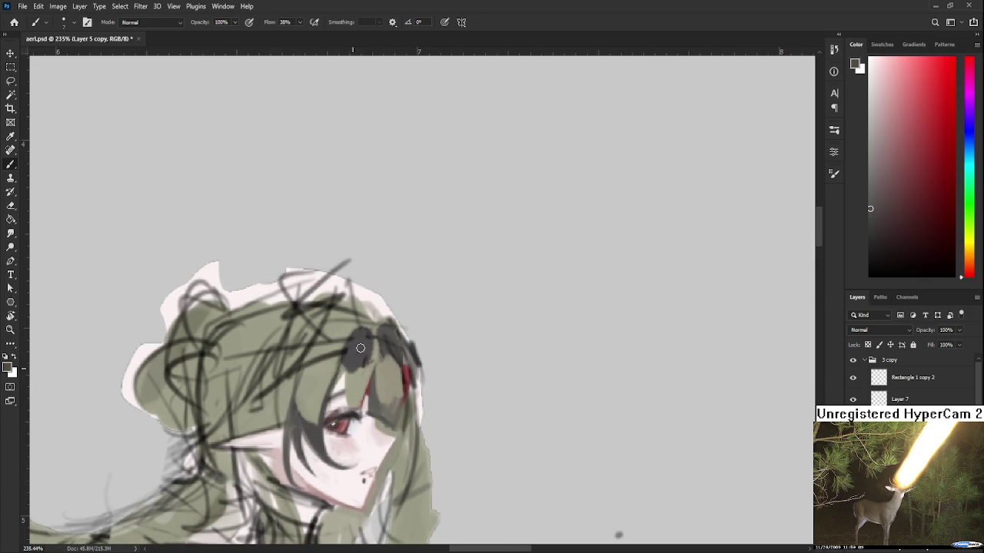
pyautogui.moveTo(352, 350); pyautogui.dragTo(357, 357)
pyautogui.keyDown('alt'); pyautogui.click(357, 338); pyautogui.keyUp('alt')
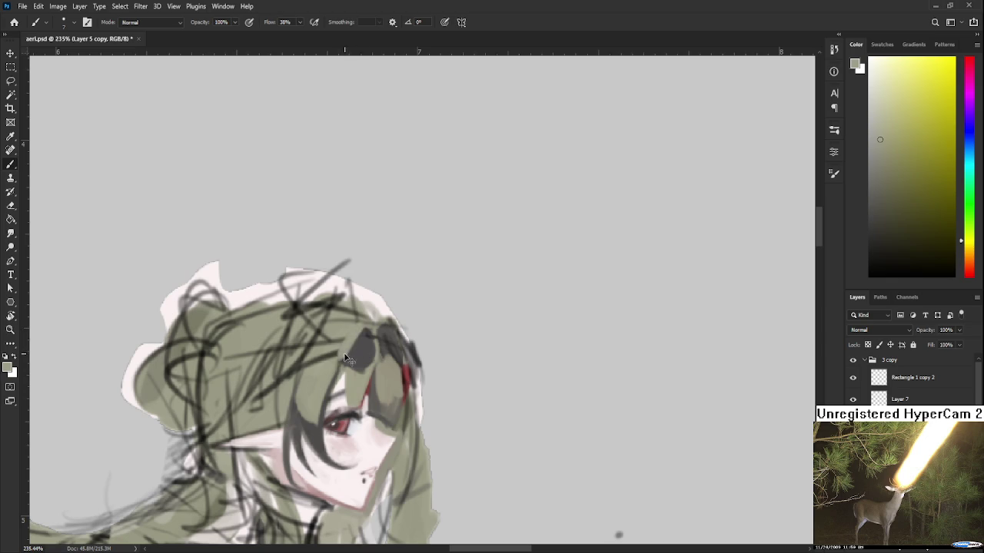
pyautogui.keyDown('alt'); pyautogui.click(358, 340); pyautogui.keyUp('alt')
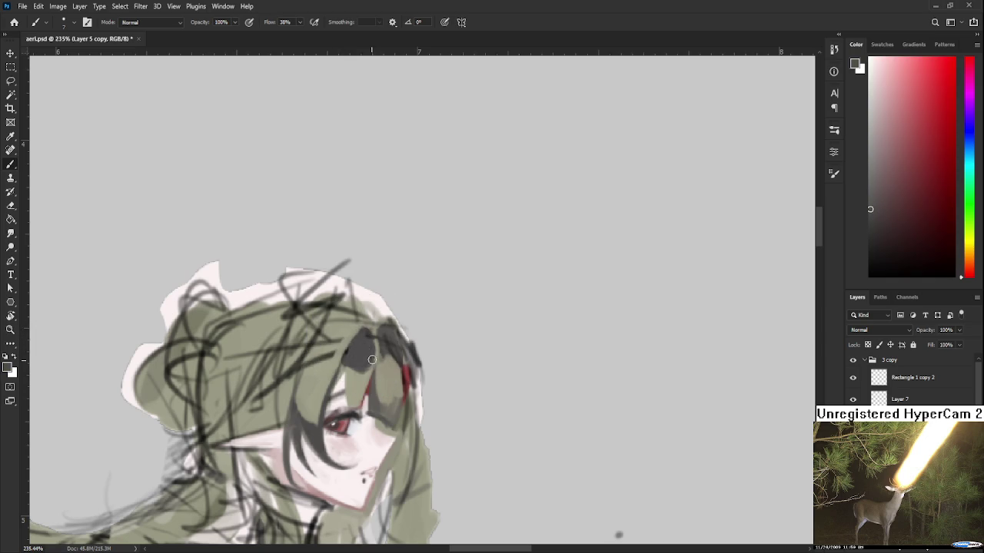
pyautogui.keyDown('alt'); pyautogui.click(352, 340); pyautogui.keyUp('alt')
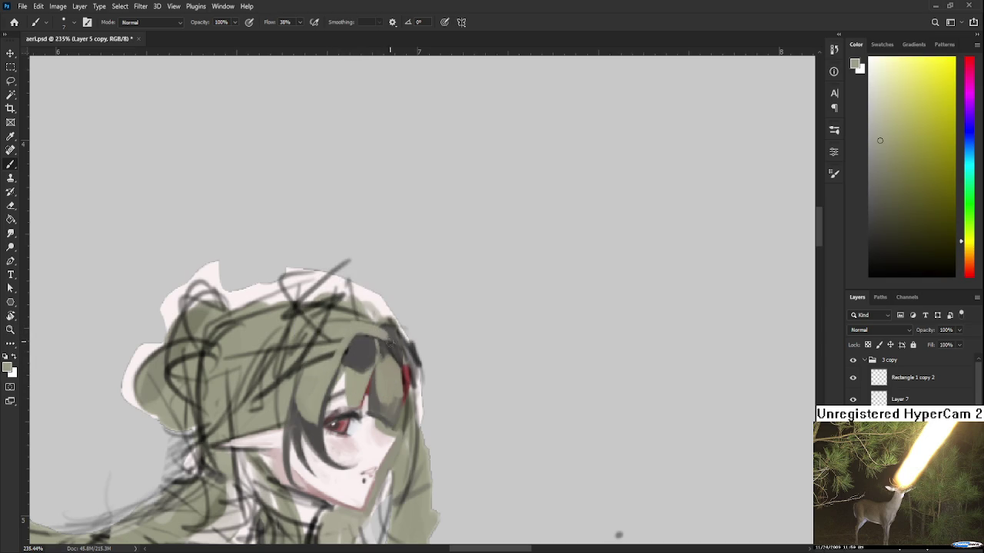
# Tilt the canvas about 26 degrees and sample olive grey and dark headband tones
pyautogui.press('r')
pyautogui.moveTo(390, 342); pyautogui.dragTo(382, 309)
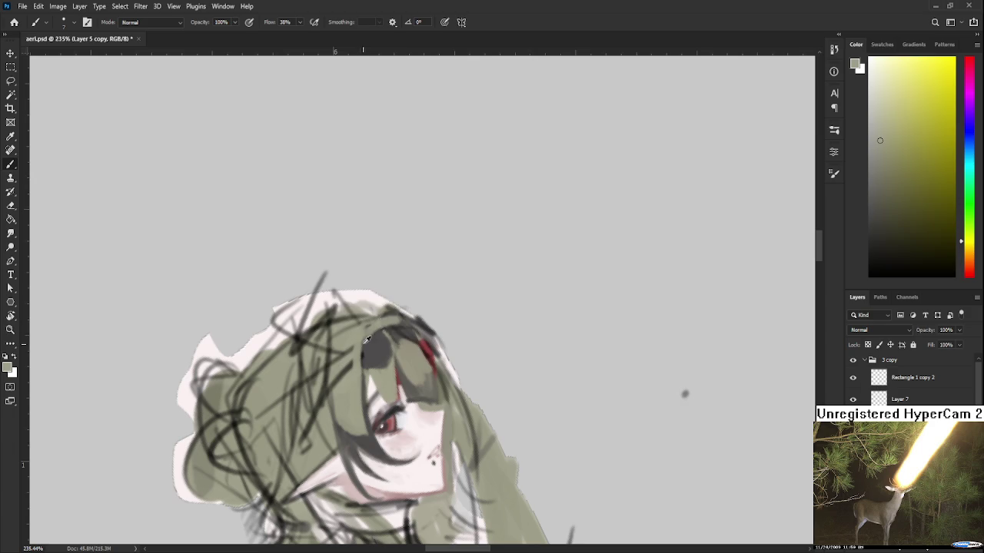
pyautogui.keyDown('alt'); pyautogui.click(378, 333); pyautogui.keyUp('alt')
pyautogui.keyDown('alt'); pyautogui.click(405, 339); pyautogui.keyUp('alt')
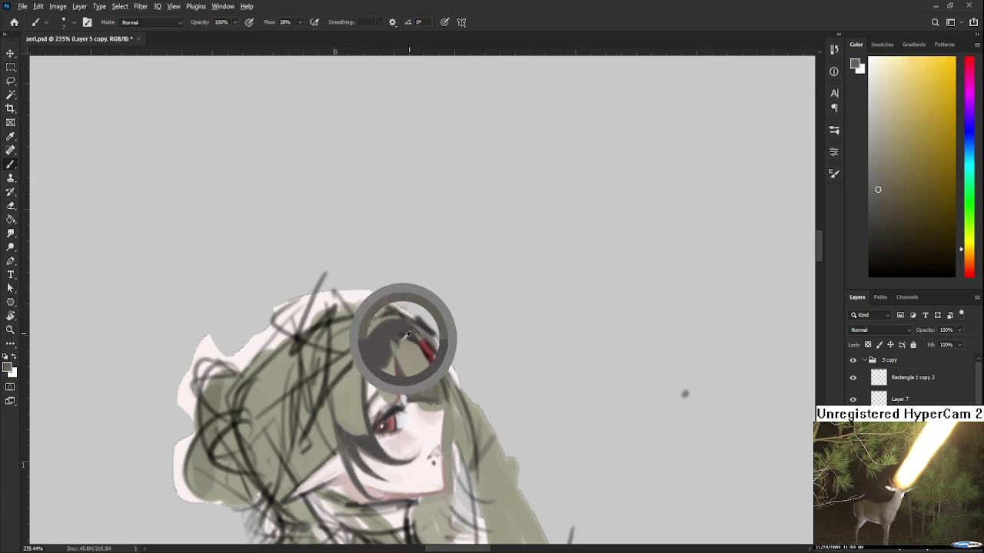
pyautogui.keyDown('alt'); pyautogui.click(405, 339); pyautogui.keyUp('alt')
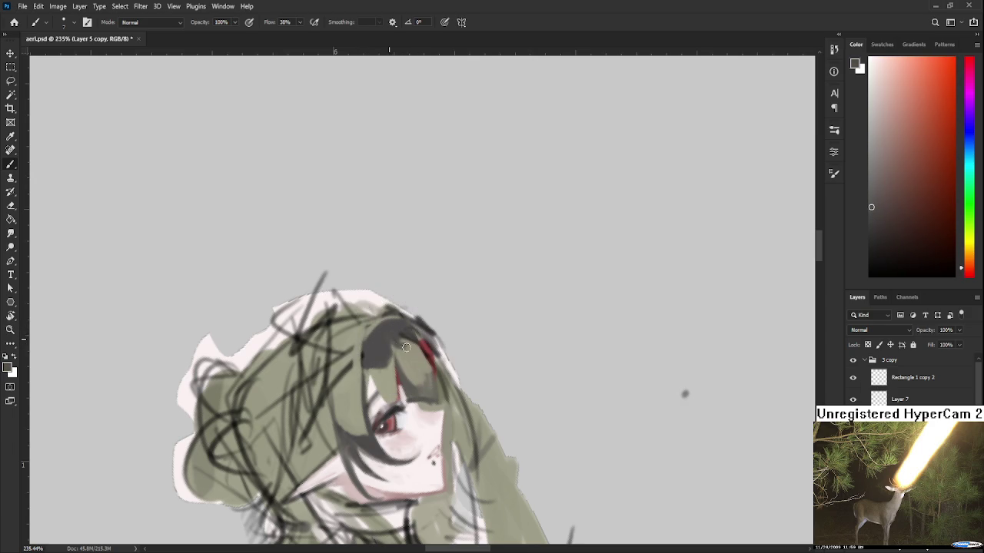
pyautogui.keyDown('alt'); pyautogui.click(409, 338); pyautogui.keyUp('alt')
pyautogui.keyDown('alt'); pyautogui.click(409, 346); pyautogui.keyUp('alt')
# Tilt the canvas to about 32 degrees and pick a darker red from the eye
pyautogui.press('r')
pyautogui.moveTo(408, 346)
pyautogui.mouseDown()
pyautogui.moveTo(379, 427)
pyautogui.moveTo(429, 398)
pyautogui.moveTo(412, 367)
pyautogui.moveTo(421, 361)
pyautogui.mouseUp()
pyautogui.press('b')
pyautogui.keyDown('alt'); pyautogui.click(408, 347); pyautogui.keyUp('alt')
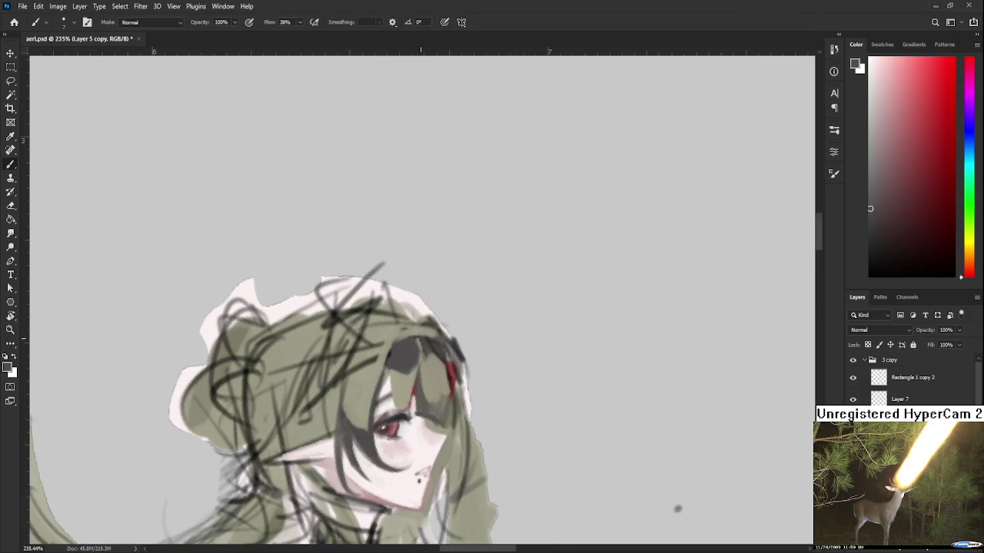
pyautogui.moveTo(407, 389); pyautogui.dragTo(407, 414)
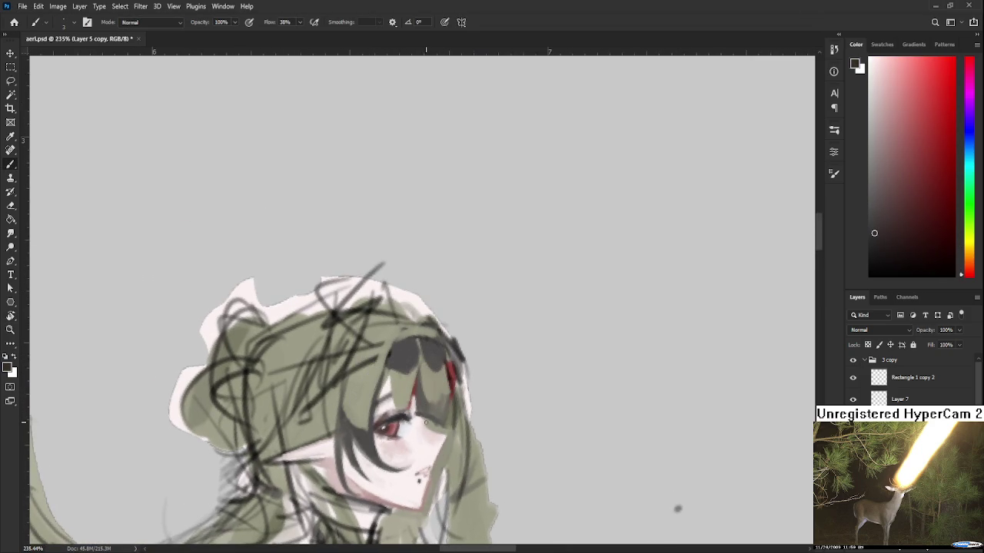
# Reshape the headband and slim the horn using olive grey and dark red tones
pyautogui.keyDown('alt'); pyautogui.click(430, 423); pyautogui.keyUp('alt')
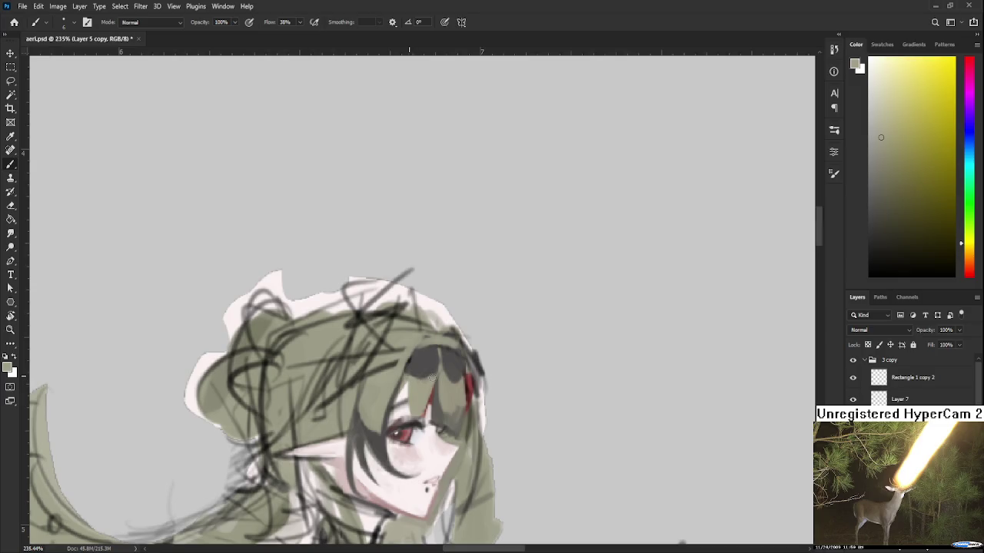
pyautogui.keyDown('alt'); pyautogui.click(432, 368); pyautogui.keyUp('alt')
pyautogui.keyDown('alt'); pyautogui.click(437, 356); pyautogui.keyUp('alt')
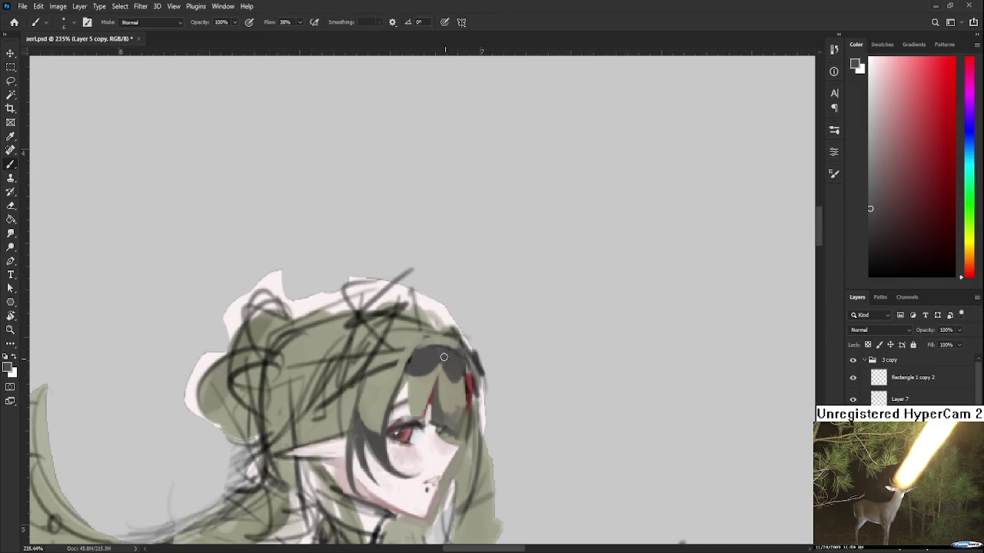
pyautogui.keyDown('alt'); pyautogui.click(454, 377); pyautogui.keyUp('alt')
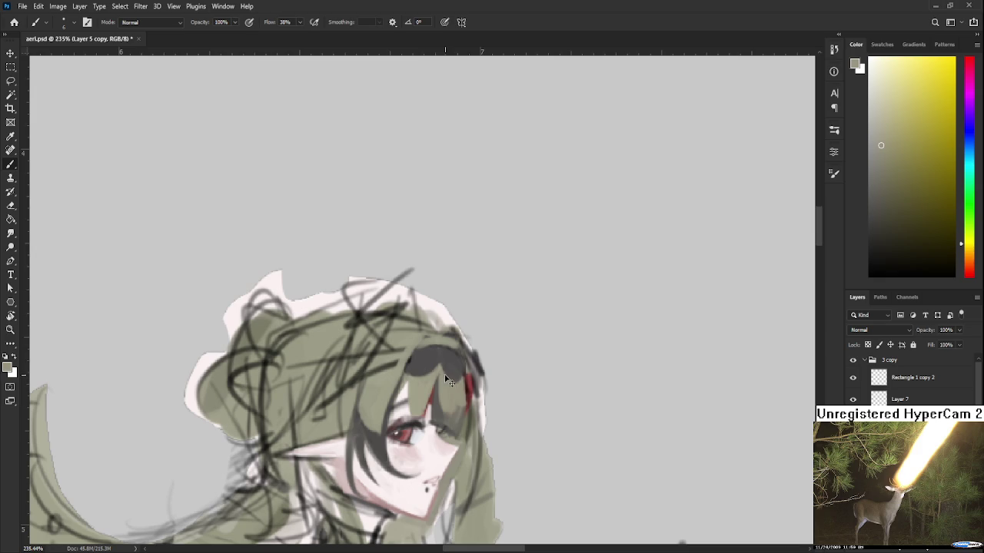
pyautogui.keyDown('alt'); pyautogui.click(463, 371); pyautogui.keyUp('alt')
pyautogui.keyDown('alt'); pyautogui.click(463, 358); pyautogui.keyUp('alt')
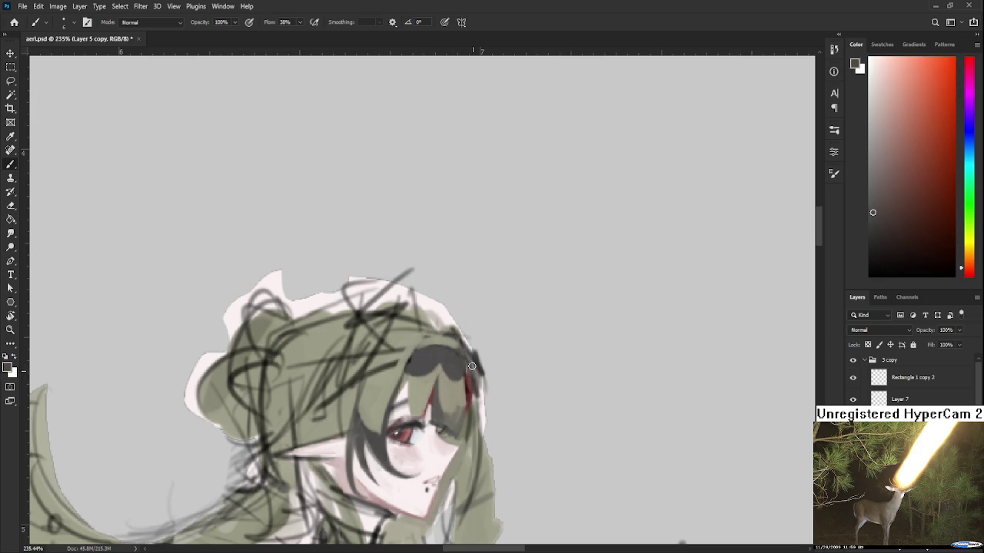
pyautogui.scroll(-2, 472, 367)
# Tilt the canvas about 18 degrees and paint the headband dark gray
pyautogui.scroll(-3, 474, 360)
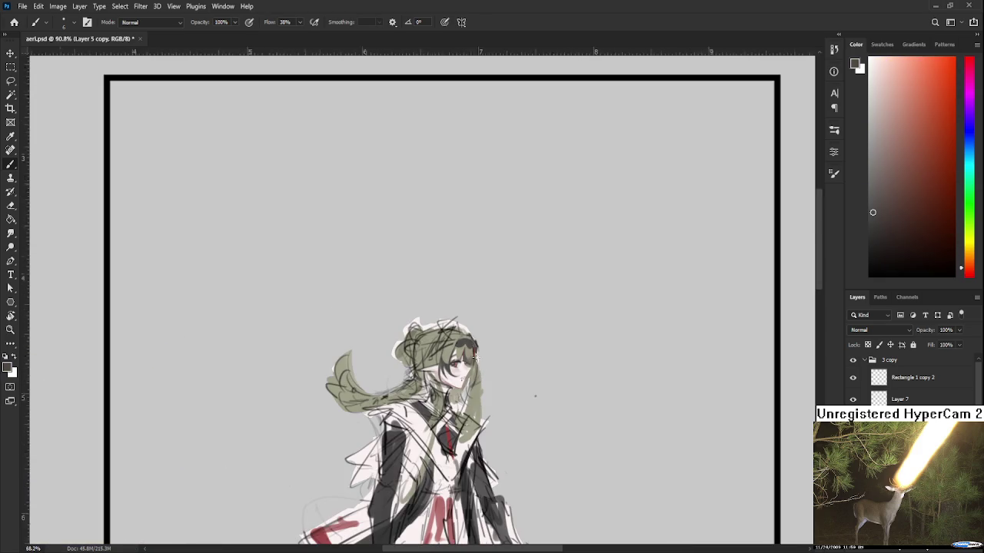
pyautogui.scroll(3, 474, 356)
pyautogui.press('r')
pyautogui.moveTo(473, 361)
pyautogui.mouseDown()
pyautogui.moveTo(501, 328)
pyautogui.moveTo(488, 372)
pyautogui.mouseUp()
pyautogui.press('b')
pyautogui.keyDown('alt'); pyautogui.click(408, 374); pyautogui.keyUp('alt')
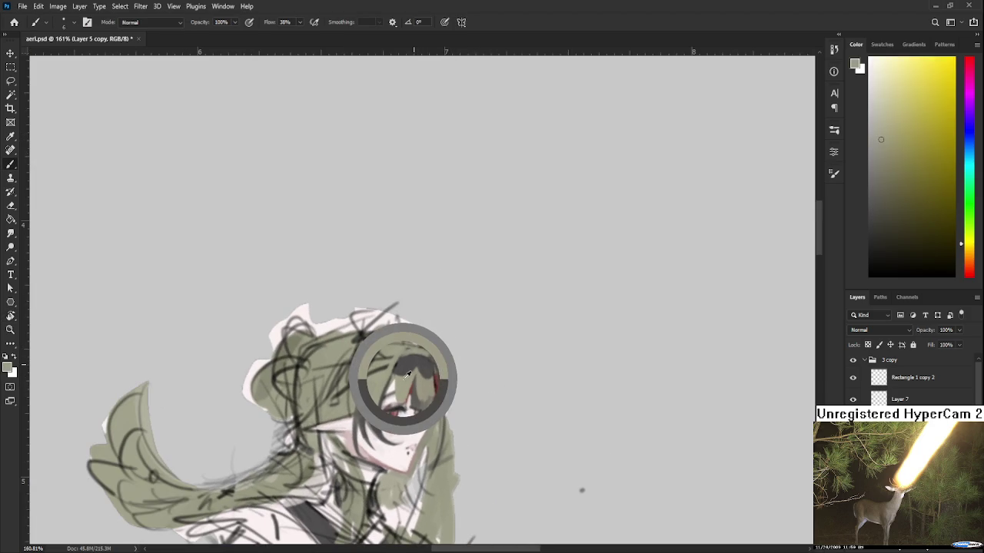
pyautogui.moveTo(407, 374)
pyautogui.mouseDown()
pyautogui.moveTo(399, 377)
pyautogui.moveTo(415, 375)
pyautogui.mouseUp()
pyautogui.keyDown('alt'); pyautogui.click(421, 363); pyautogui.keyUp('alt')
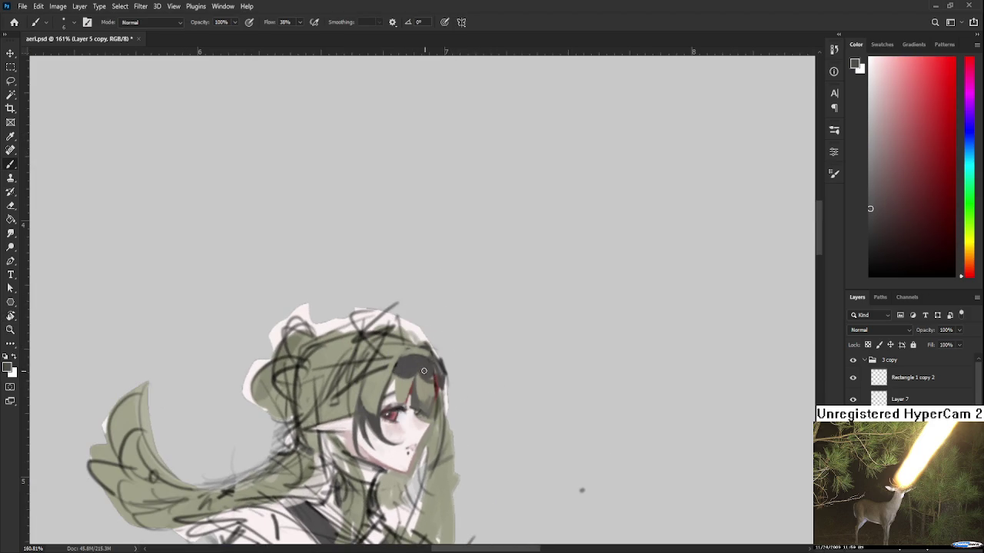
# Refine the headband with sampled hair tones, then straighten and zoom out to the whole figure
pyautogui.keyDown('alt'); pyautogui.click(424, 348); pyautogui.keyUp('alt')
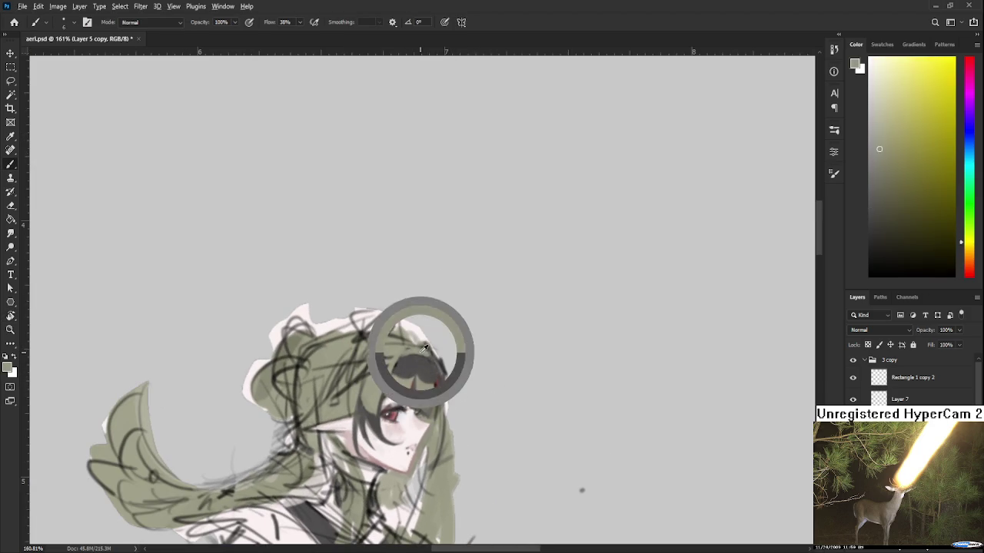
pyautogui.moveTo(423, 348); pyautogui.dragTo(404, 332)
pyautogui.keyDown('alt'); pyautogui.click(404, 329); pyautogui.keyUp('alt')
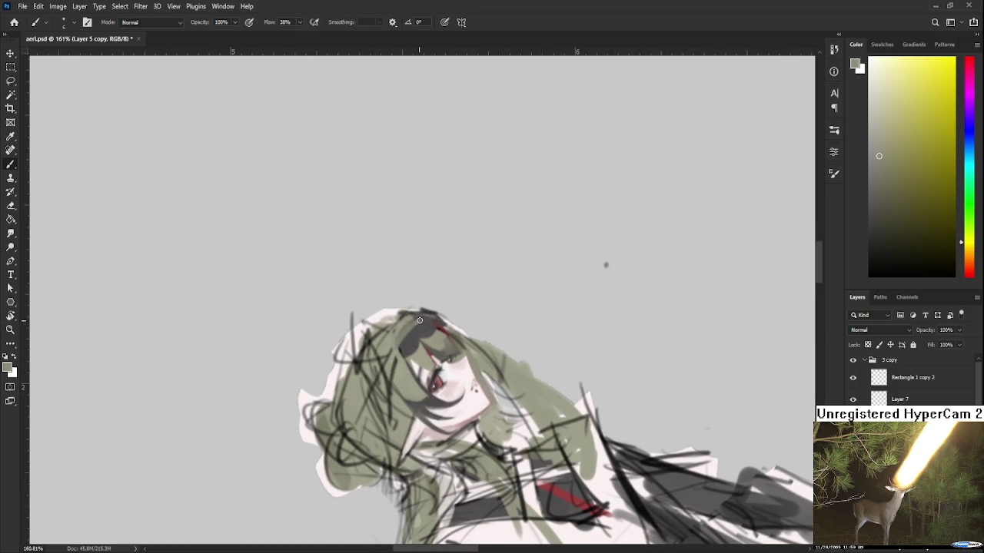
pyautogui.keyDown('alt'); pyautogui.click(400, 338); pyautogui.keyUp('alt')
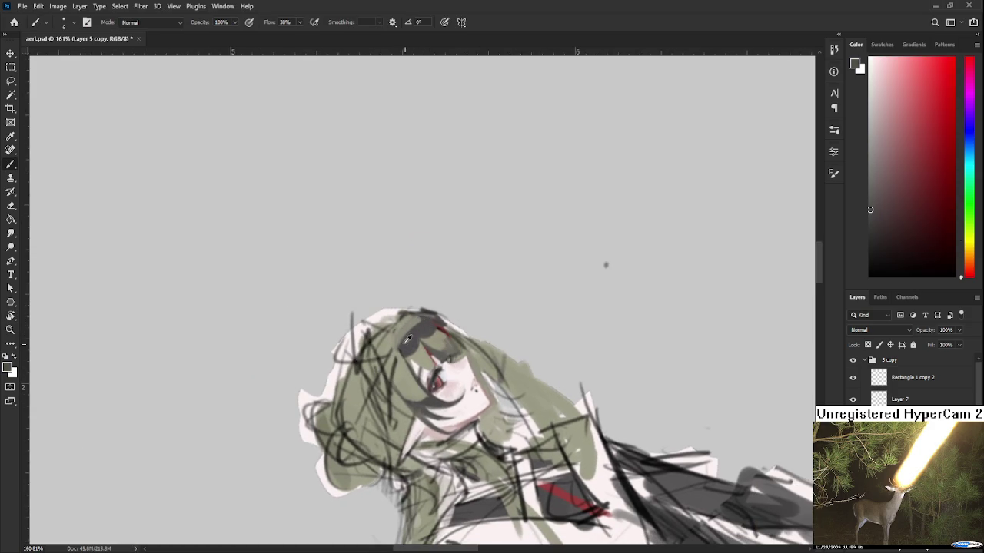
pyautogui.keyDown('alt'); pyautogui.click(405, 331); pyautogui.keyUp('alt')
pyautogui.keyDown('alt'); pyautogui.click(388, 339); pyautogui.keyUp('alt')
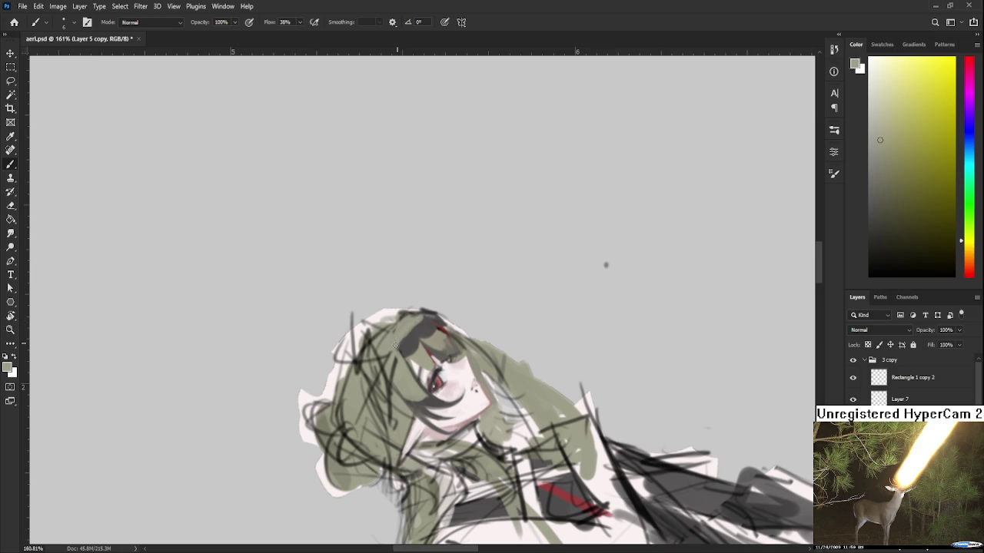
pyautogui.keyDown('alt'); pyautogui.click(406, 336); pyautogui.keyUp('alt')
pyautogui.moveTo(483, 335); pyautogui.dragTo(466, 345)
pyautogui.keyDown('alt'); pyautogui.click(409, 312); pyautogui.keyUp('alt')
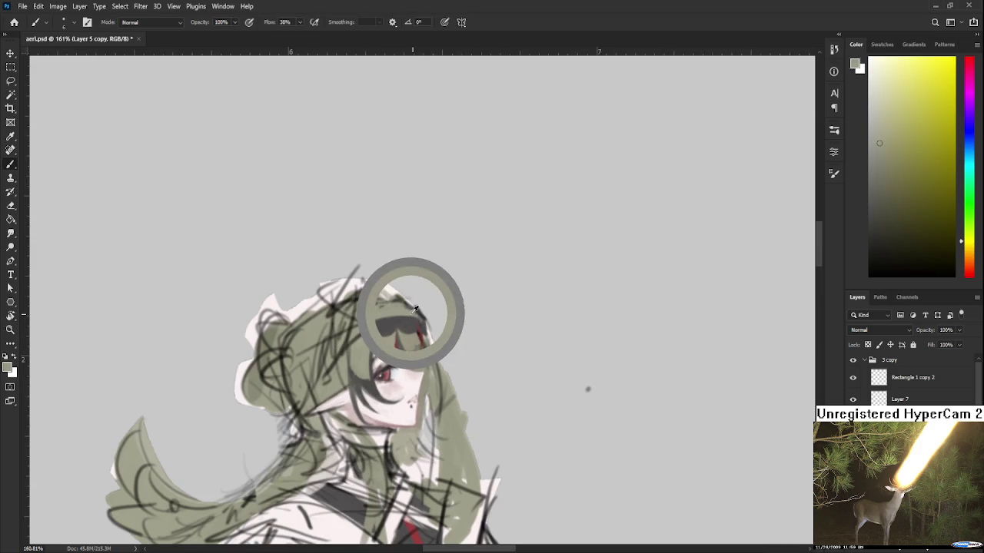
pyautogui.press('r')
pyautogui.moveTo(587, 389)
pyautogui.mouseDown()
pyautogui.moveTo(464, 330)
pyautogui.moveTo(465, 404)
pyautogui.moveTo(515, 412)
pyautogui.mouseUp()
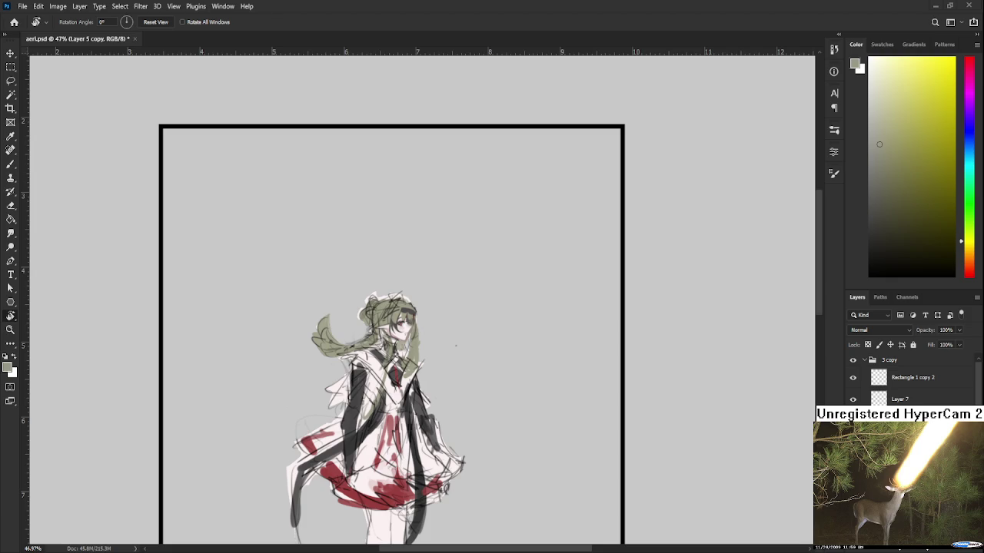
# Zoom in on the face and sample red, olive-grey and orange-brown hair tones
pyautogui.scroll(3, 427, 380)
pyautogui.scroll(2, 428, 380)
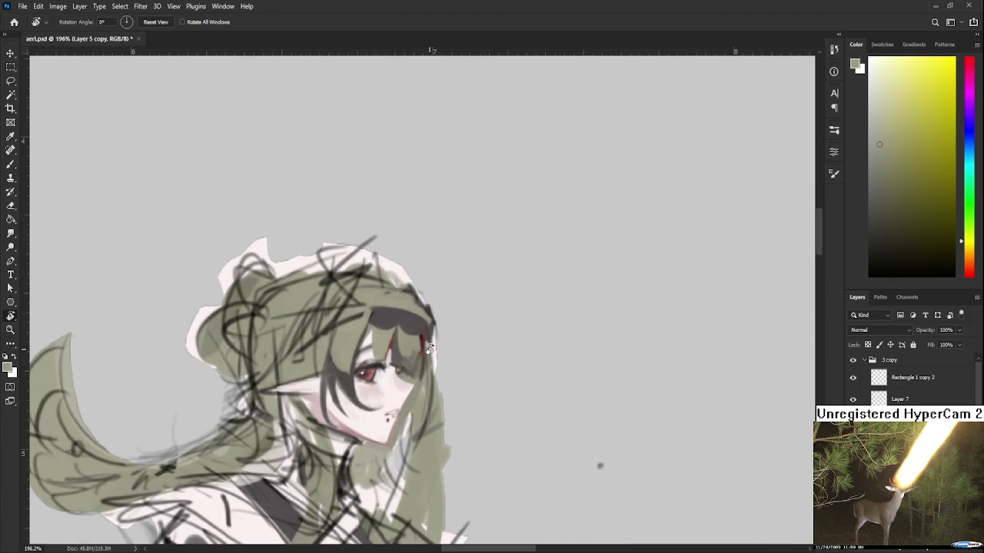
pyautogui.scroll(2, 427, 379)
pyautogui.press('b')
pyautogui.keyDown('alt'); pyautogui.click(422, 317); pyautogui.keyUp('alt')
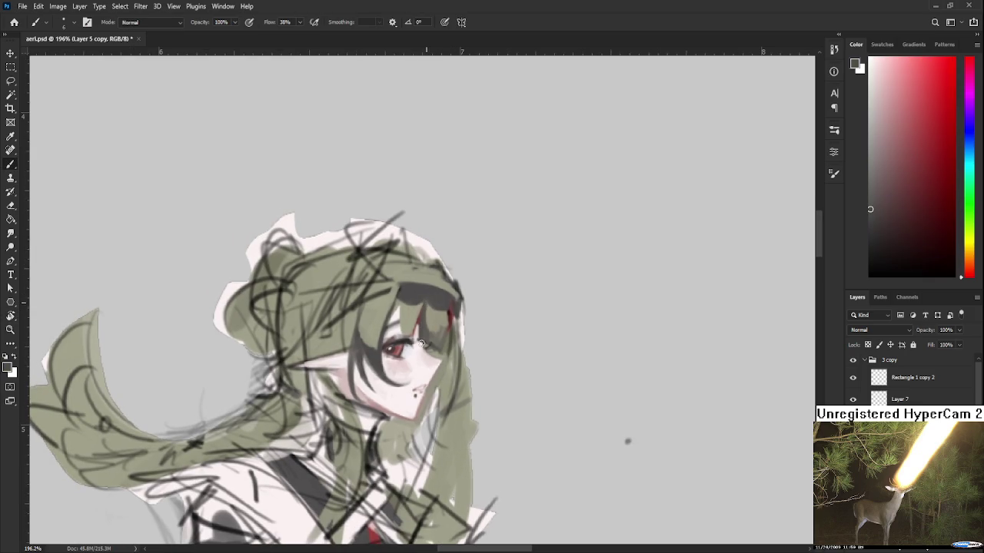
pyautogui.keyDown('alt'); pyautogui.click(448, 317); pyautogui.keyUp('alt')
pyautogui.keyDown('alt'); pyautogui.click(445, 314); pyautogui.keyUp('alt')
pyautogui.keyDown('alt'); pyautogui.click(448, 337); pyautogui.keyUp('alt')
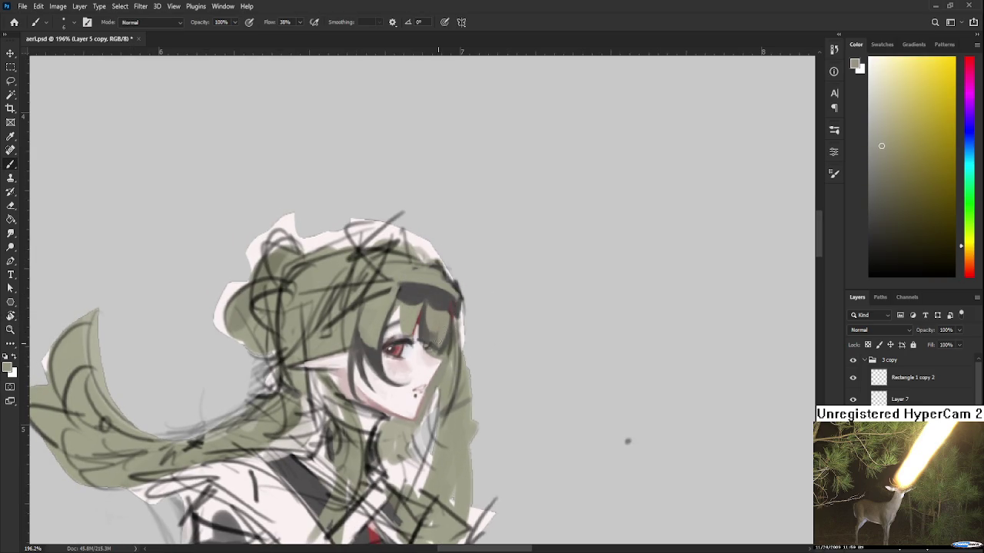
pyautogui.keyDown('alt'); pyautogui.click(445, 340); pyautogui.keyUp('alt')
pyautogui.keyDown('alt'); pyautogui.click(436, 345); pyautogui.keyUp('alt')
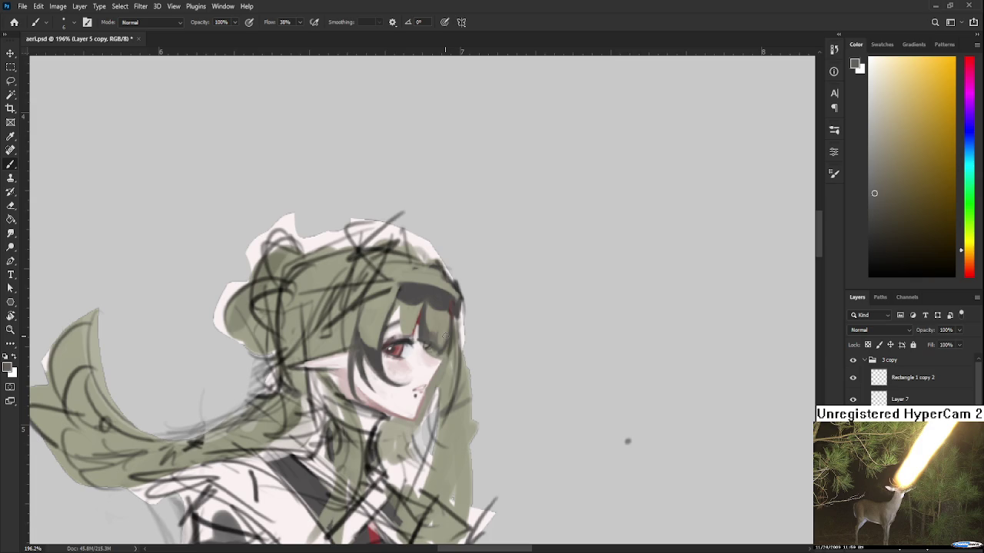
# Restore an earlier state with the History Brush and lighten the hair shadow beside the right eye
pyautogui.press('y')
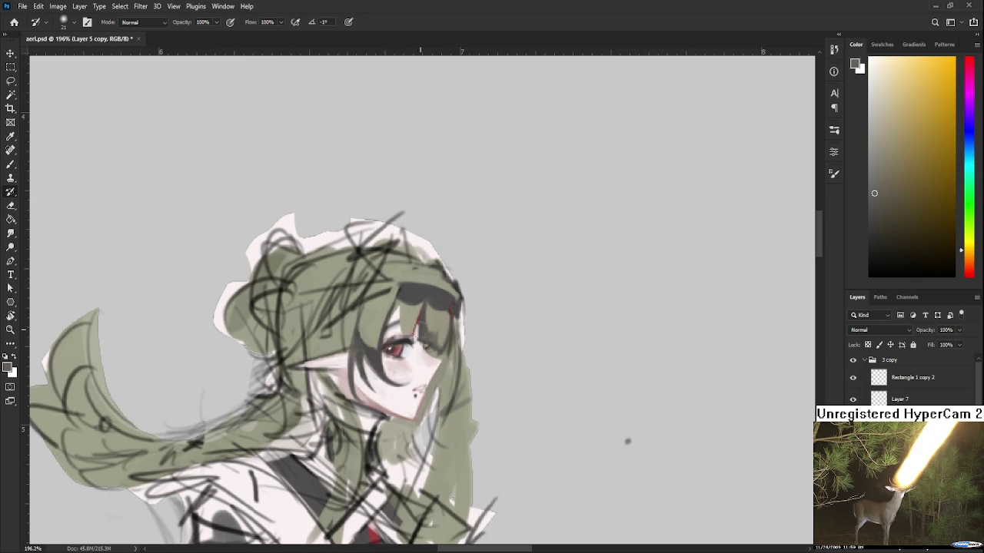
pyautogui.moveTo(394, 332); pyautogui.dragTo(416, 320)
pyautogui.press('b')
pyautogui.keyDown('alt'); pyautogui.click(456, 302); pyautogui.keyUp('alt')
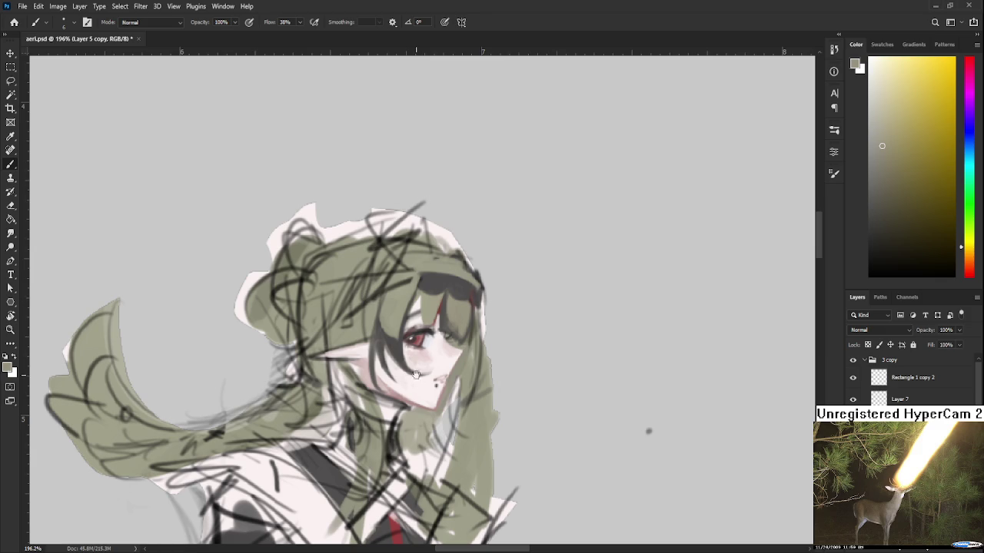
pyautogui.moveTo(416, 375); pyautogui.dragTo(398, 345)
pyautogui.moveTo(421, 285)
pyautogui.mouseDown()
pyautogui.moveTo(414, 304)
pyautogui.moveTo(426, 311)
pyautogui.mouseUp()
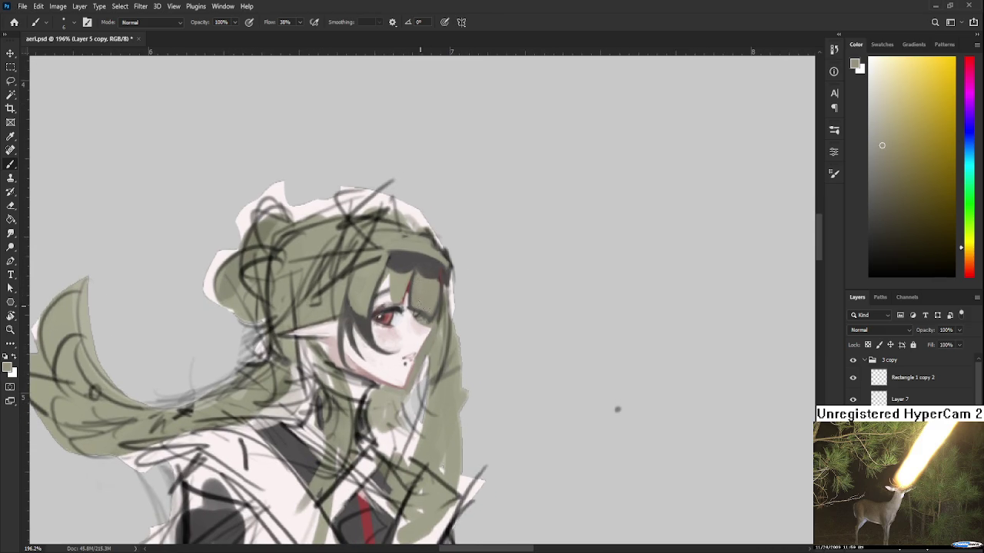
# Sample cheek, orange and olive-yellow hair tones to further soften the shadow
pyautogui.keyDown('alt'); pyautogui.click(423, 318); pyautogui.keyUp('alt')
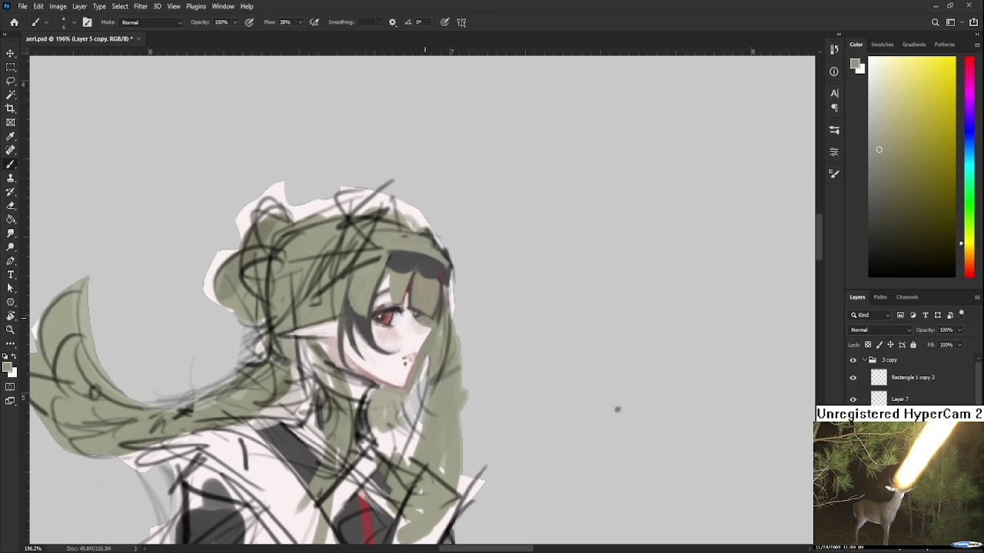
pyautogui.moveTo(426, 319); pyautogui.dragTo(424, 341)
pyautogui.keyDown('alt'); pyautogui.click(438, 332); pyautogui.keyUp('alt')
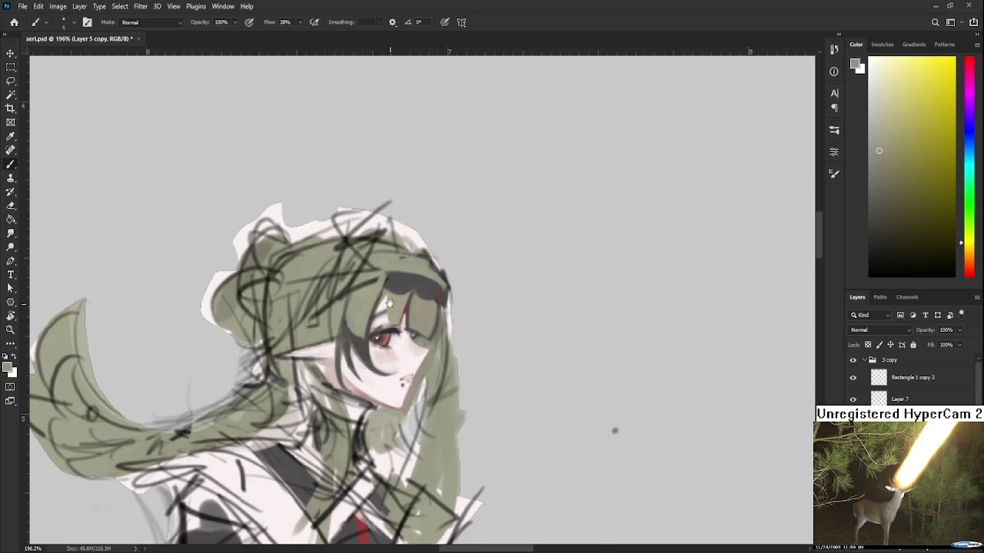
pyautogui.moveTo(390, 302); pyautogui.dragTo(389, 336)
pyautogui.keyDown('alt'); pyautogui.click(422, 325); pyautogui.keyUp('alt')
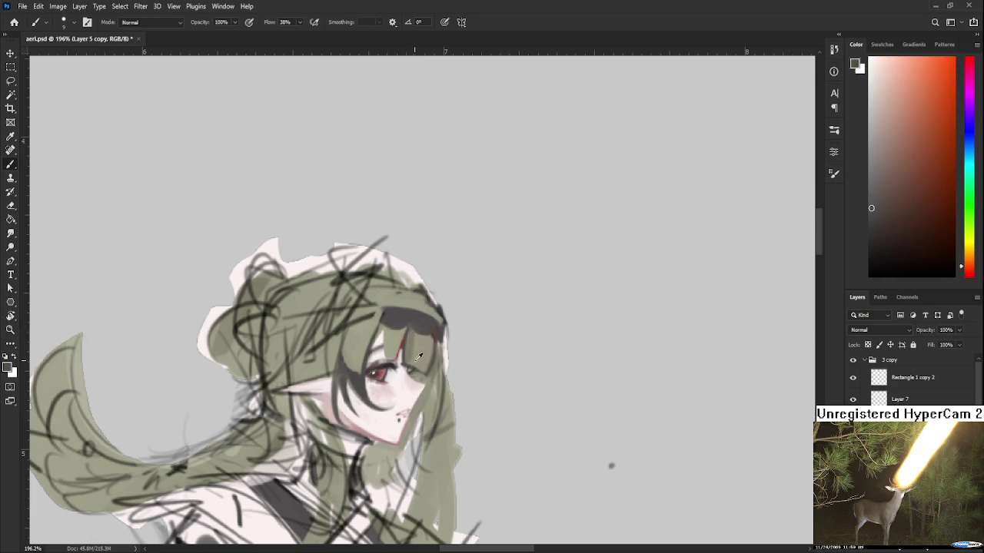
pyautogui.keyDown('alt'); pyautogui.click(412, 354); pyautogui.keyUp('alt')
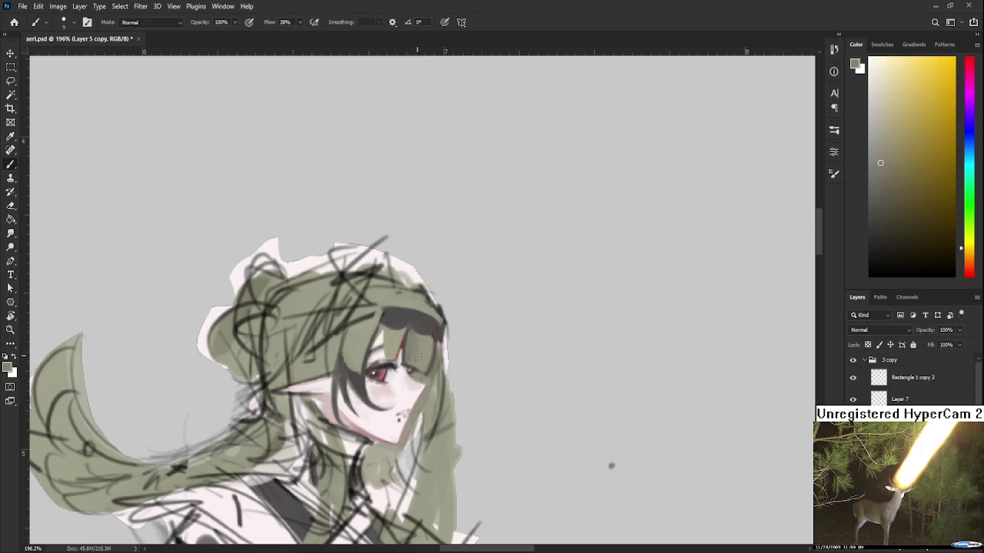
pyautogui.keyDown('alt'); pyautogui.click(422, 355); pyautogui.keyUp('alt')
pyautogui.keyDown('alt'); pyautogui.click(419, 347); pyautogui.keyUp('alt')
pyautogui.keyDown('alt'); pyautogui.click(415, 330); pyautogui.keyUp('alt')
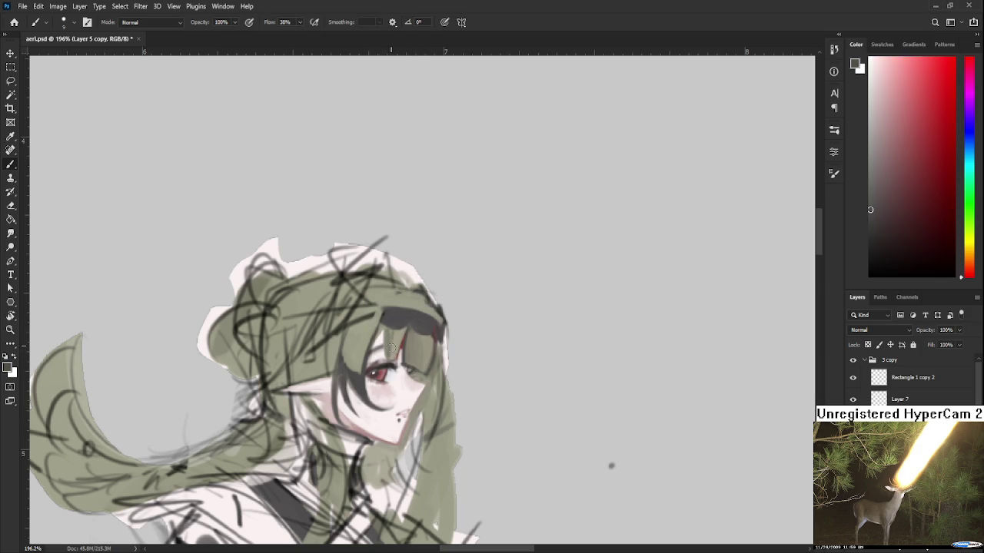
pyautogui.keyDown('alt'); pyautogui.click(396, 338); pyautogui.keyUp('alt')
pyautogui.keyDown('alt'); pyautogui.click(392, 353); pyautogui.keyUp('alt')
pyautogui.keyDown('alt'); pyautogui.click(400, 343); pyautogui.keyUp('alt')
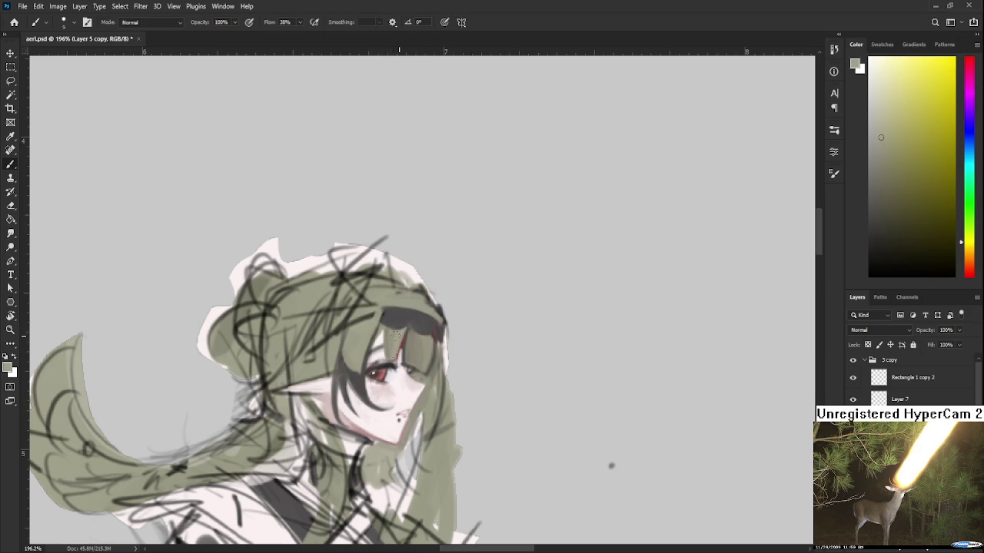
# Extend the headband left, add a thin dark strand below it, and compare with undo
pyautogui.keyDown('alt'); pyautogui.click(397, 319); pyautogui.keyUp('alt')
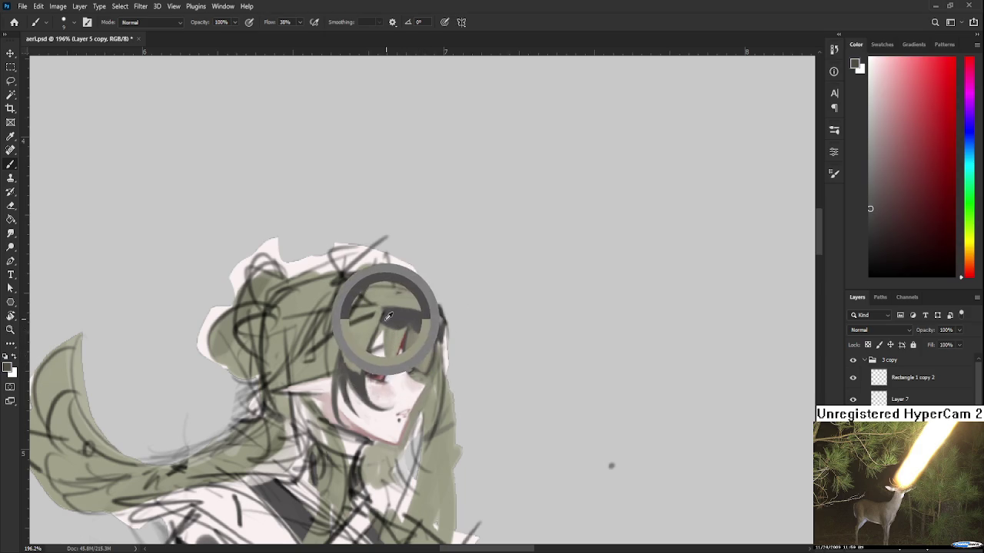
pyautogui.moveTo(392, 320); pyautogui.dragTo(382, 327)
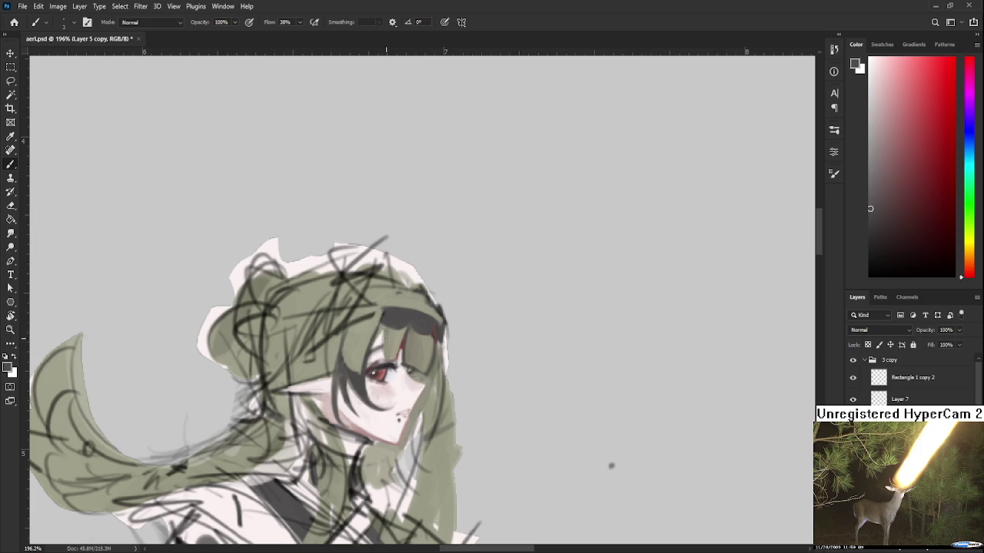
pyautogui.moveTo(383, 332); pyautogui.dragTo(386, 360)
pyautogui.hotkey('ctrl', 'z')
pyautogui.hotkey('ctrl', 'z')
pyautogui.hotkey('ctrl', 'z')
pyautogui.hotkey('ctrl', 'z')
pyautogui.hotkey('ctrl', 'z')
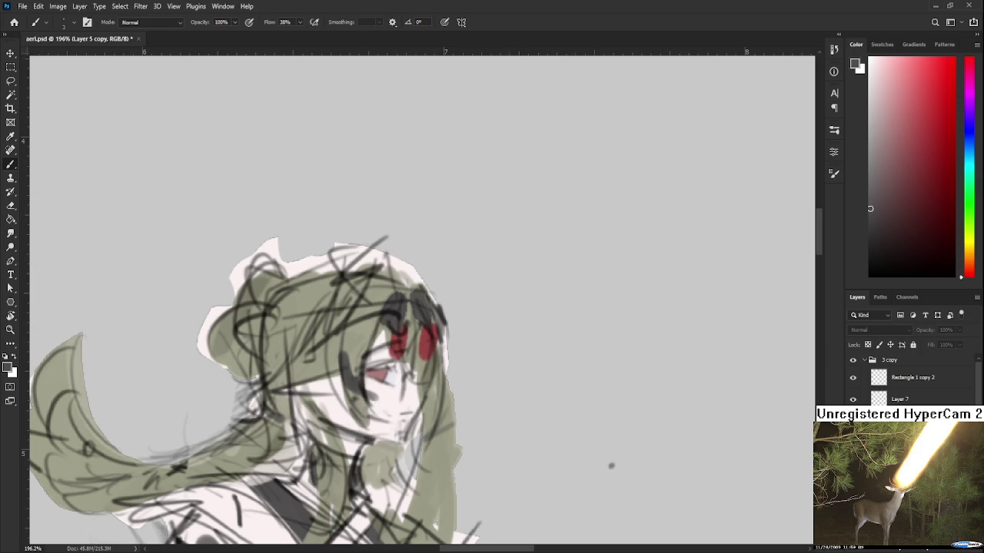
pyautogui.hotkey('ctrl', 'z')
pyautogui.hotkey('ctrl', 'z')
pyautogui.hotkey('ctrl', 'z')
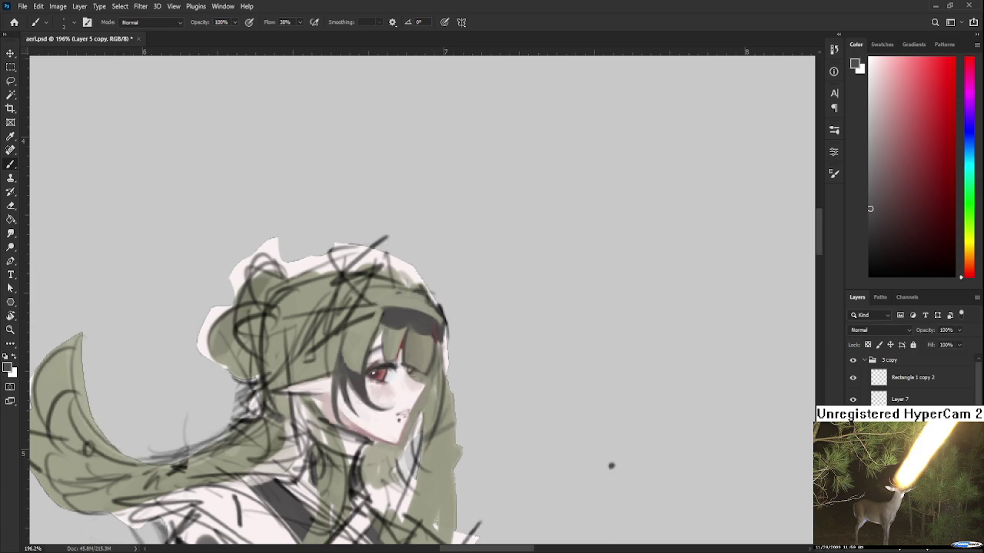
pyautogui.hotkey('ctrl', 'z')
pyautogui.hotkey('ctrl', 'z')
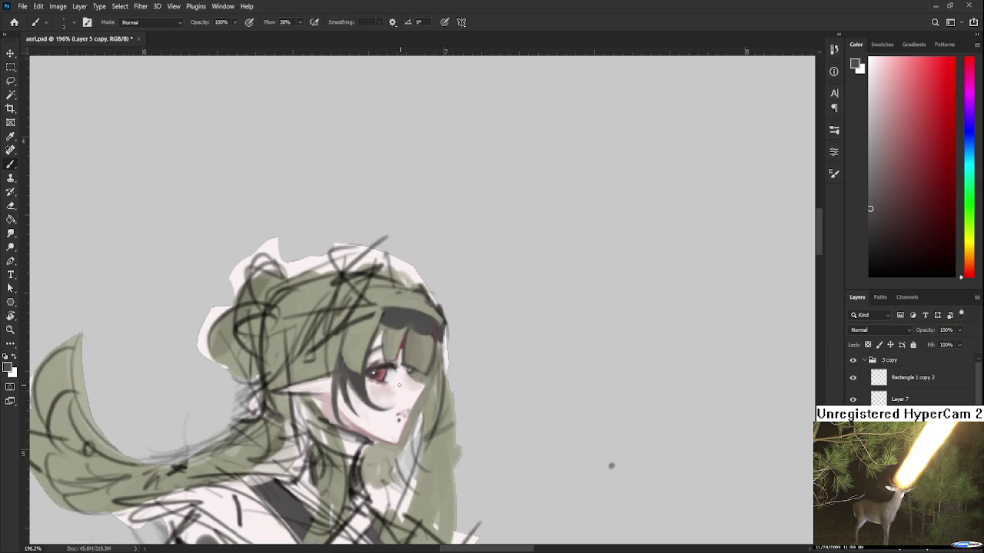
# Zoom in on the headband and darken the shading beneath it
pyautogui.scroll(1, 397, 385)
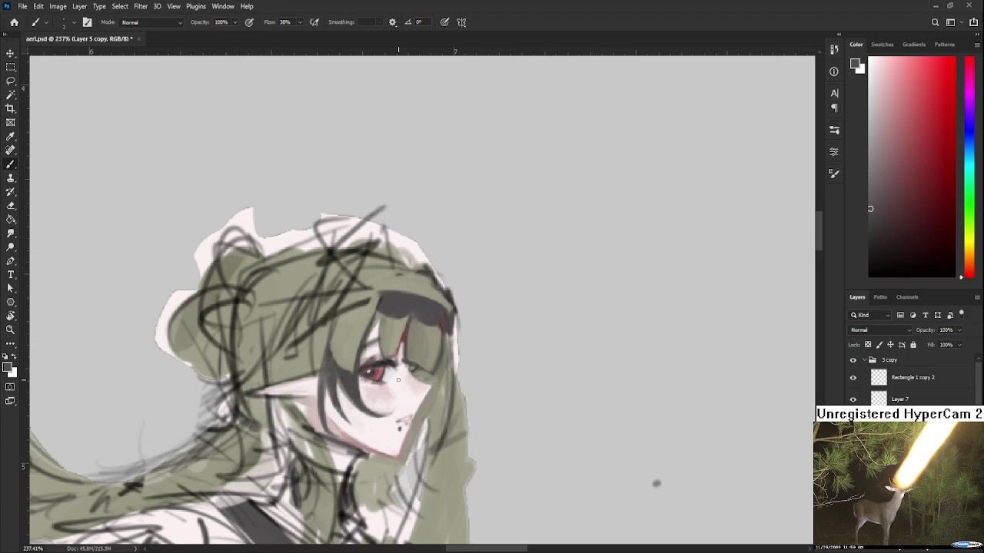
pyautogui.scroll(1, 398, 380)
pyautogui.hscroll(1, 398, 380)
pyautogui.keyDown('alt'); pyautogui.click(376, 365); pyautogui.keyUp('alt')
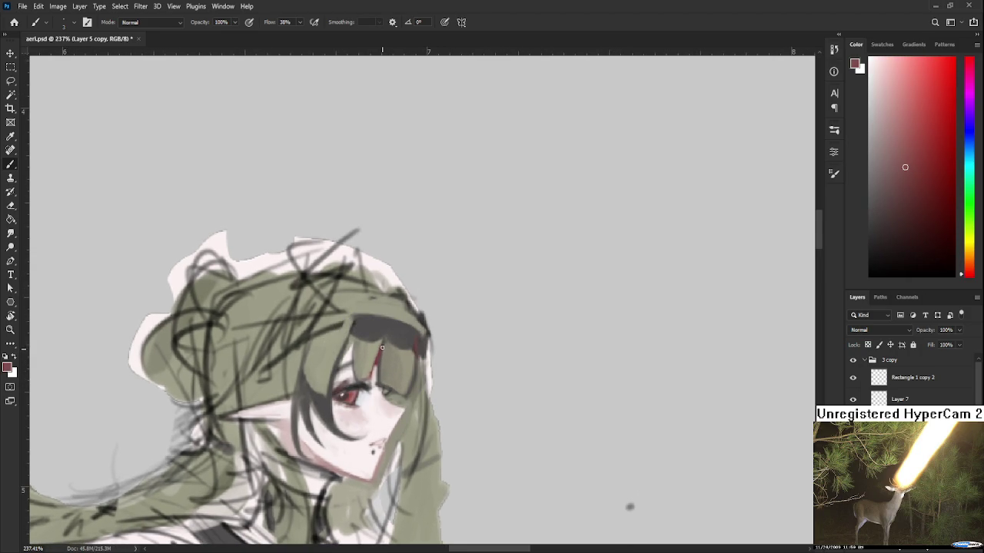
pyautogui.moveTo(377, 367); pyautogui.dragTo(391, 358)
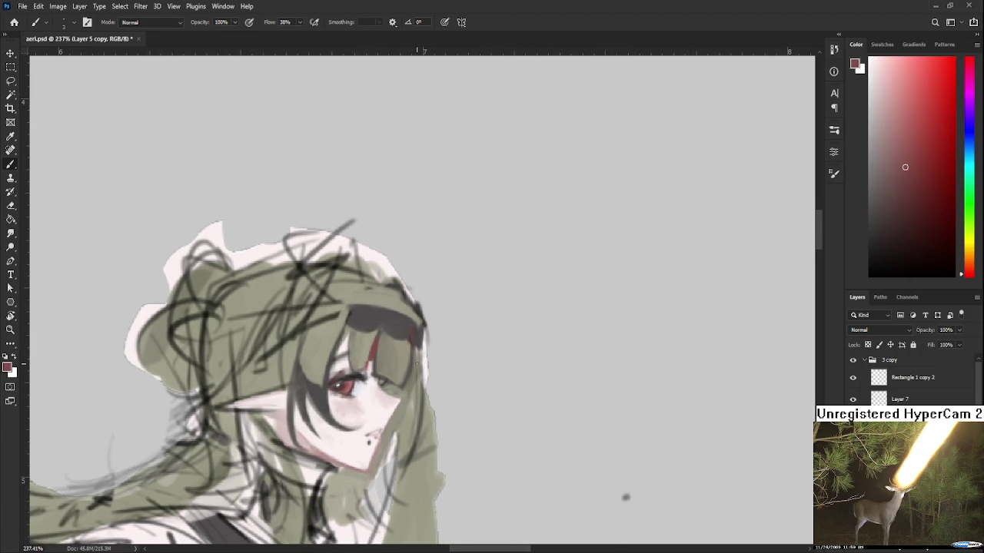
pyautogui.keyDown('alt'); pyautogui.click(413, 359); pyautogui.keyUp('alt')
pyautogui.keyDown('alt'); pyautogui.click(409, 350); pyautogui.keyUp('alt')
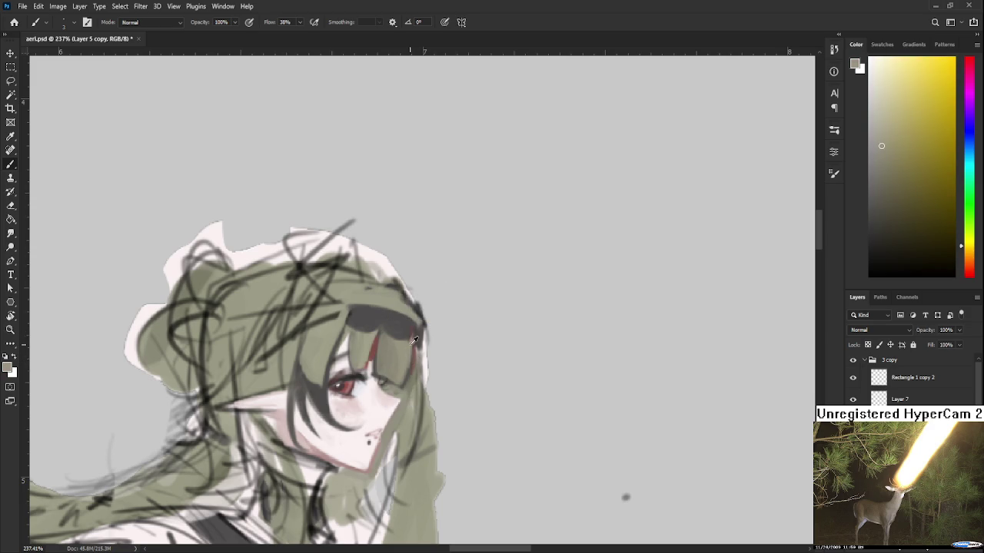
pyautogui.keyDown('alt'); pyautogui.click(410, 329); pyautogui.keyUp('alt')
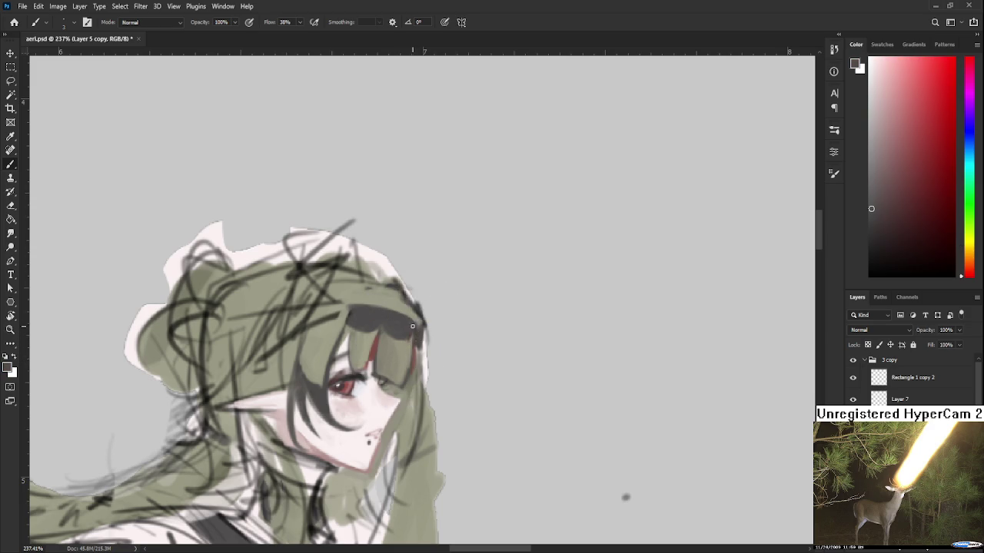
pyautogui.keyDown('alt'); pyautogui.click(397, 336); pyautogui.keyUp('alt')
pyautogui.keyDown('alt'); pyautogui.click(406, 345); pyautogui.keyUp('alt')
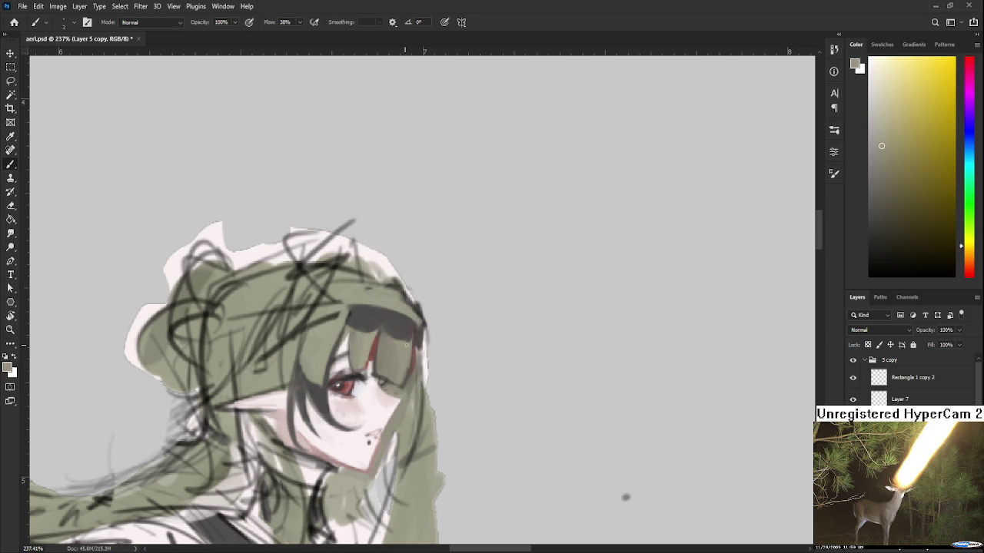
pyautogui.keyDown('alt'); pyautogui.click(396, 344); pyautogui.keyUp('alt')
# Alternate olive and dark red samples, then darken the headband's right end
pyautogui.keyDown('alt'); pyautogui.click(415, 321); pyautogui.keyUp('alt')
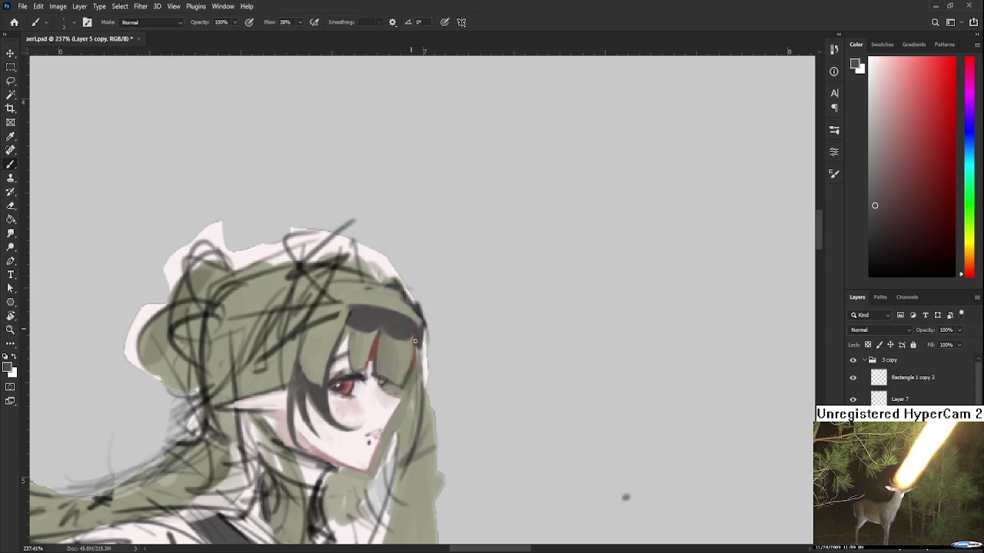
pyautogui.keyDown('alt'); pyautogui.click(413, 345); pyautogui.keyUp('alt')
pyautogui.keyDown('alt'); pyautogui.click(408, 339); pyautogui.keyUp('alt')
pyautogui.keyDown('alt'); pyautogui.click(415, 328); pyautogui.keyUp('alt')
pyautogui.keyDown('alt'); pyautogui.click(386, 338); pyautogui.keyUp('alt')
pyautogui.keyDown('alt'); pyautogui.click(389, 331); pyautogui.keyUp('alt')
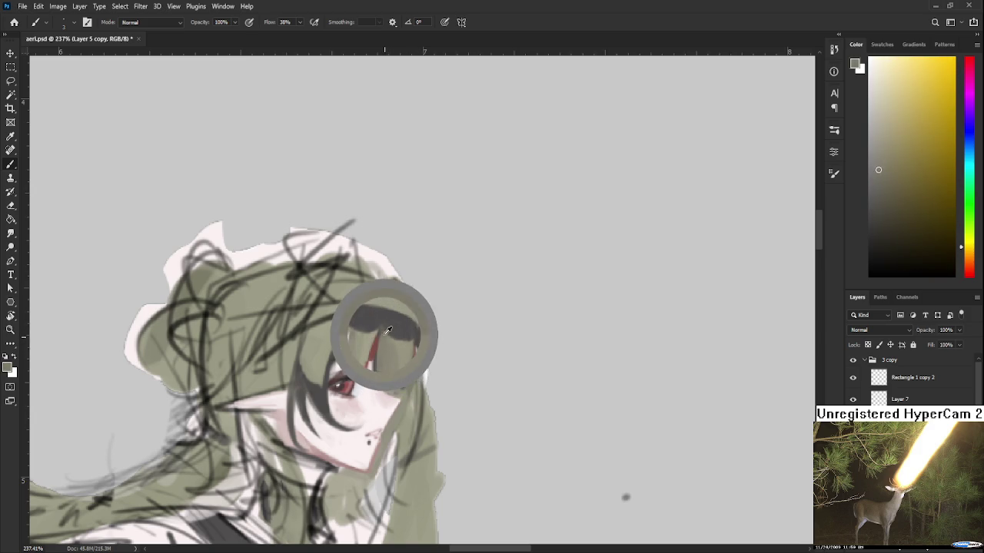
pyautogui.keyDown('alt'); pyautogui.click(390, 338); pyautogui.keyUp('alt')
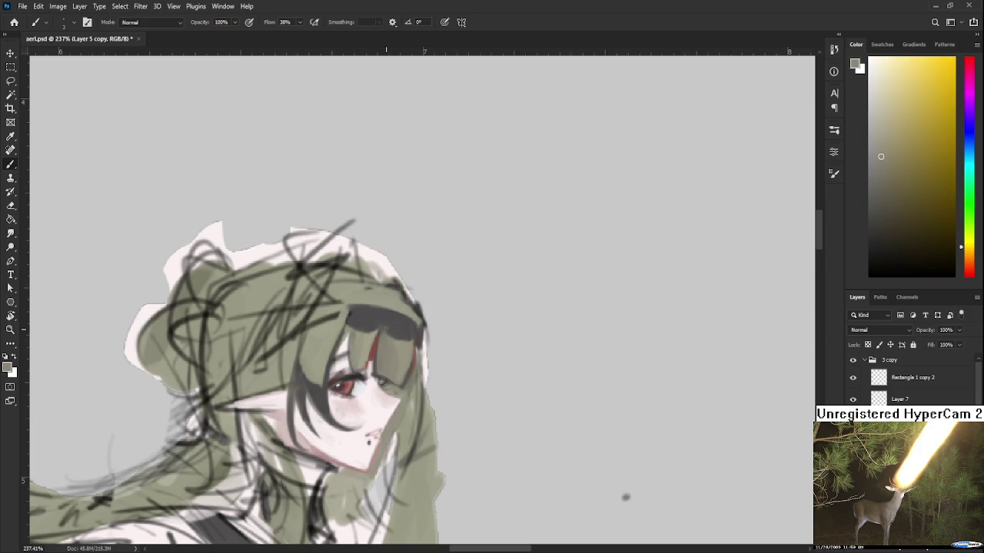
pyautogui.keyDown('alt'); pyautogui.click(412, 343); pyautogui.keyUp('alt')
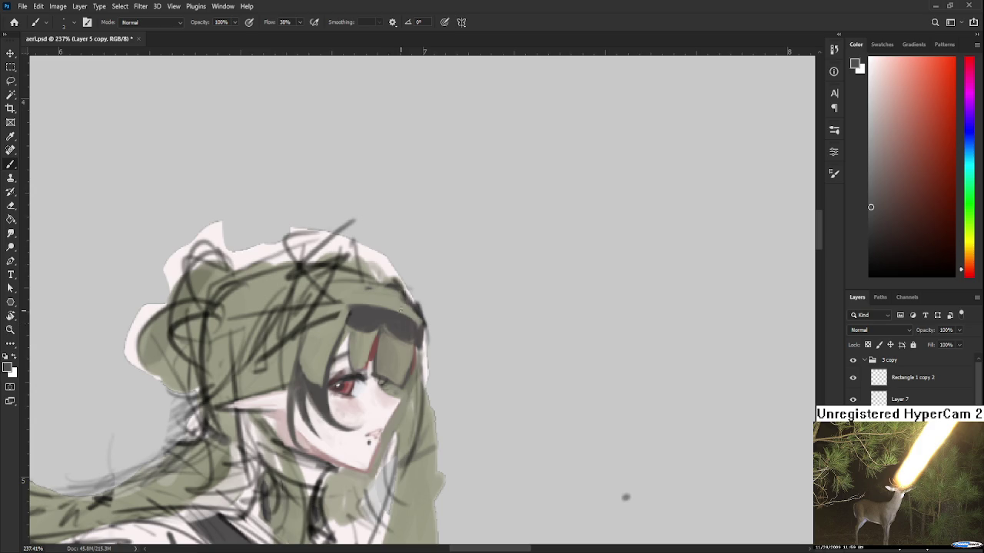
pyautogui.moveTo(395, 325); pyautogui.dragTo(412, 342)
# Even out the headband edge with olive and dark red tones and recentre the head
pyautogui.keyDown('alt'); pyautogui.click(386, 336); pyautogui.keyUp('alt')
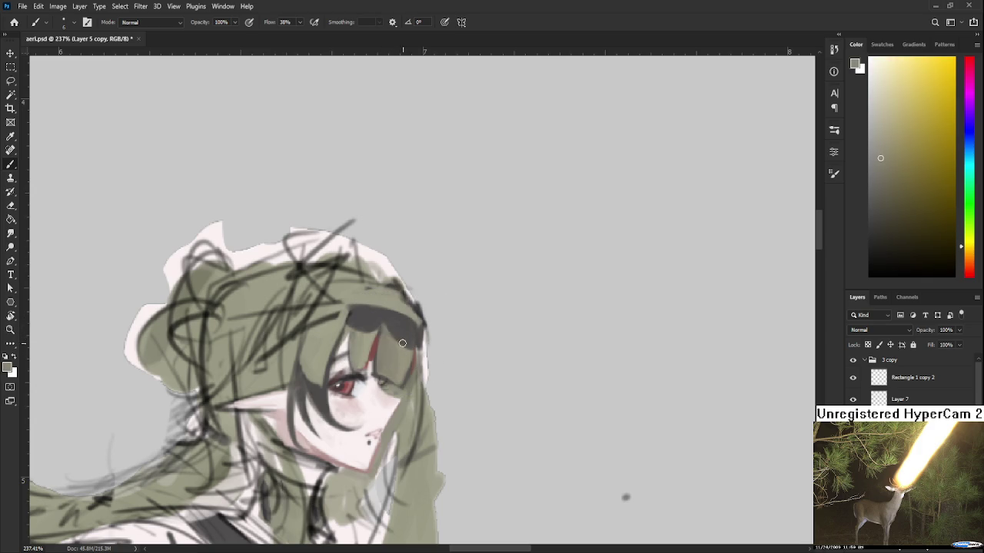
pyautogui.keyDown('alt'); pyautogui.click(389, 323); pyautogui.keyUp('alt')
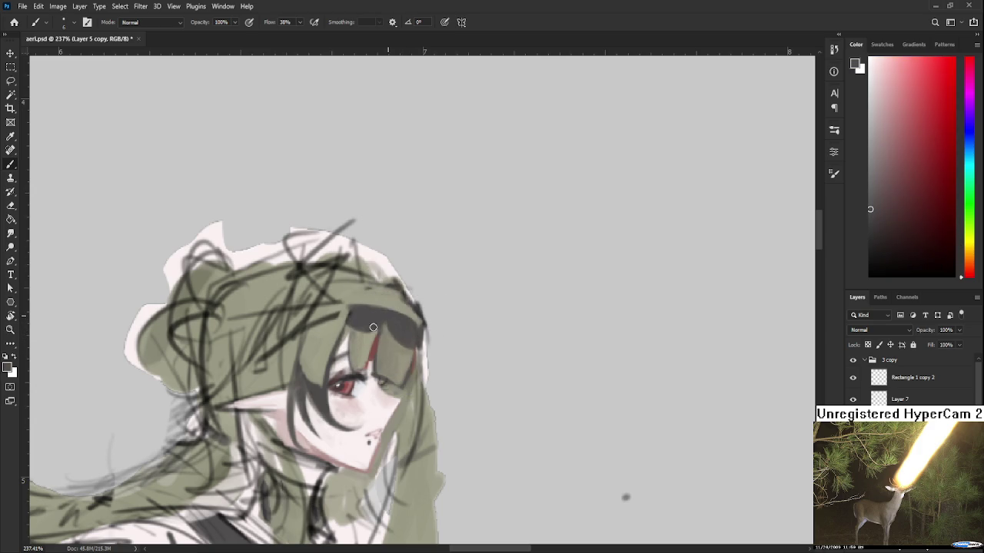
pyautogui.keyDown('alt'); pyautogui.click(396, 323); pyautogui.keyUp('alt')
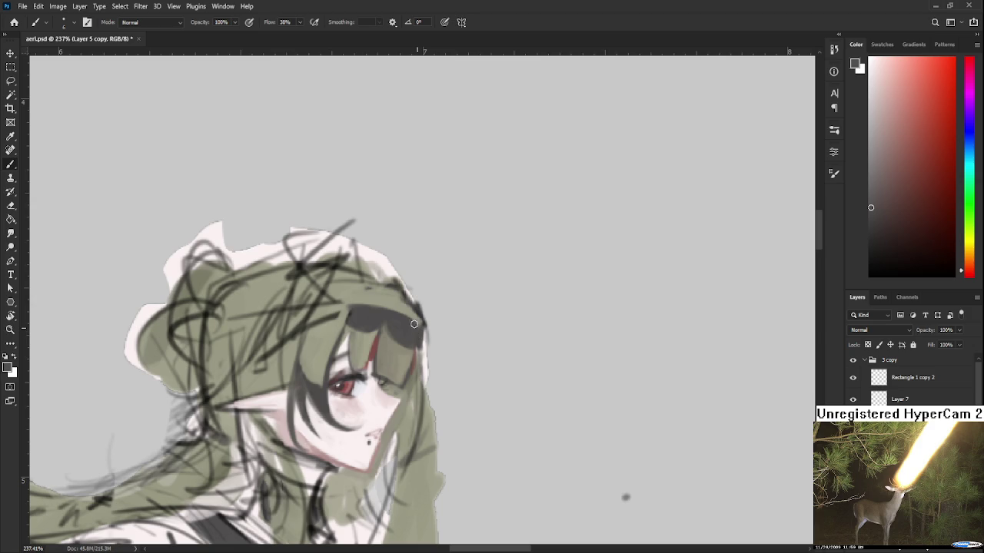
pyautogui.keyDown('alt'); pyautogui.click(397, 335); pyautogui.keyUp('alt')
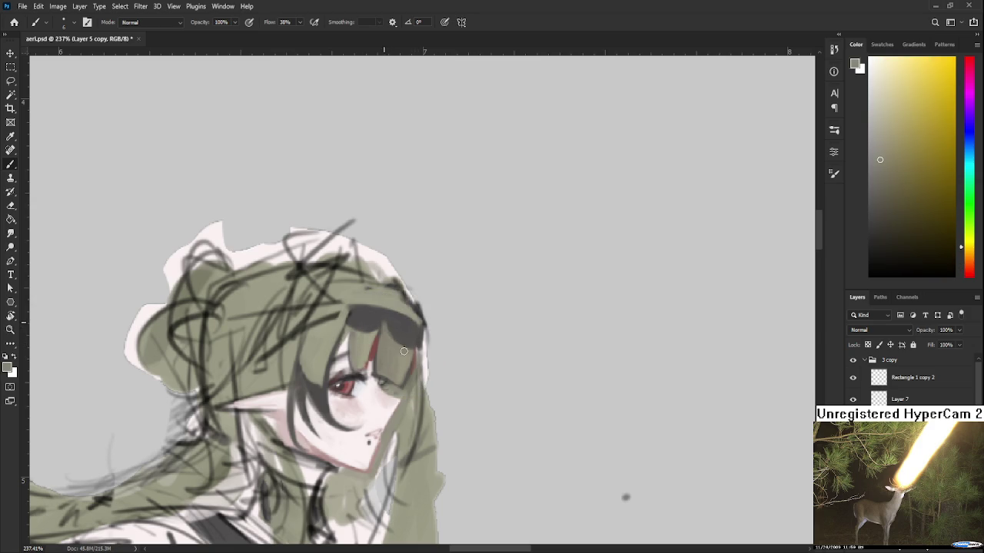
pyautogui.keyDown('alt'); pyautogui.click(395, 335); pyautogui.keyUp('alt')
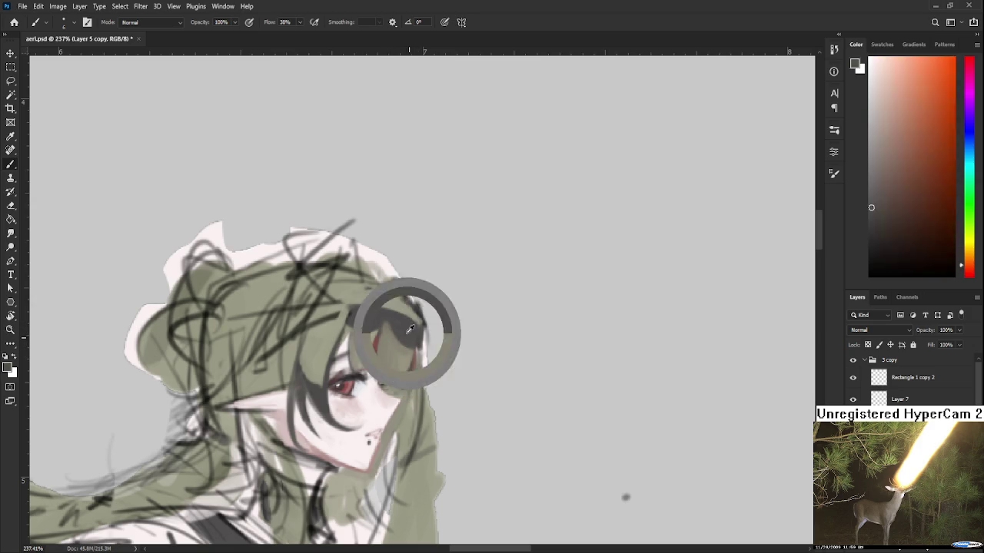
pyautogui.keyDown('alt'); pyautogui.click(386, 319); pyautogui.keyUp('alt')
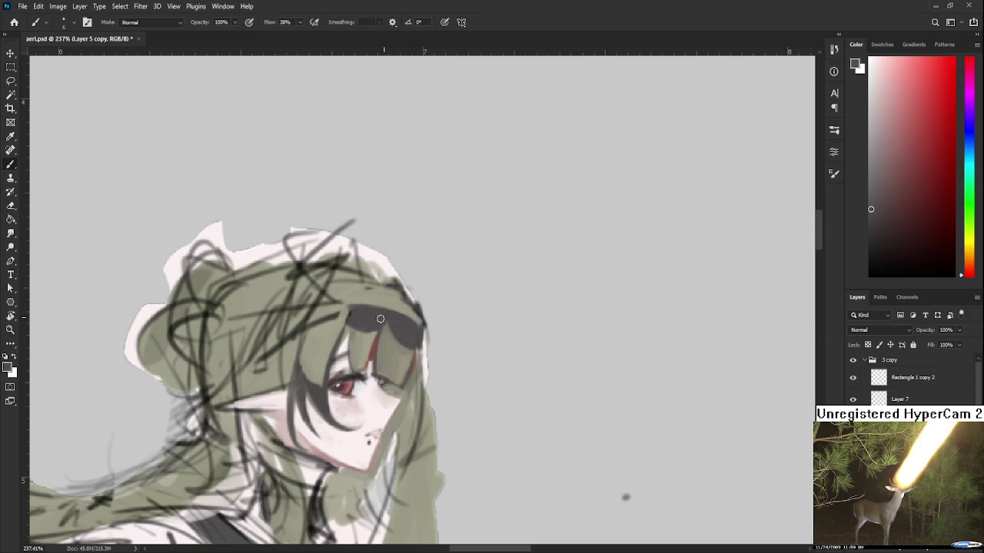
pyautogui.keyDown('alt'); pyautogui.click(398, 287); pyautogui.keyUp('alt')
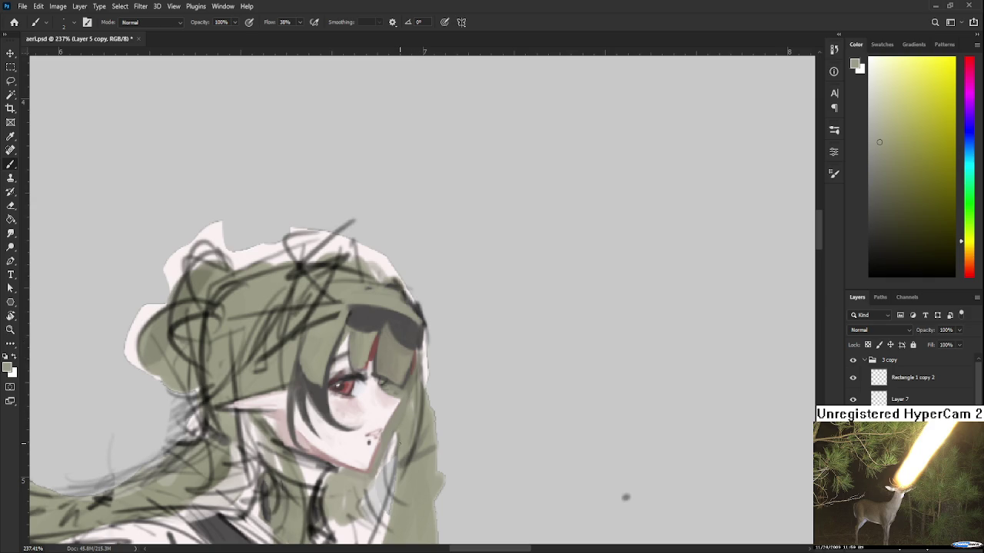
pyautogui.moveTo(432, 351); pyautogui.dragTo(412, 363)
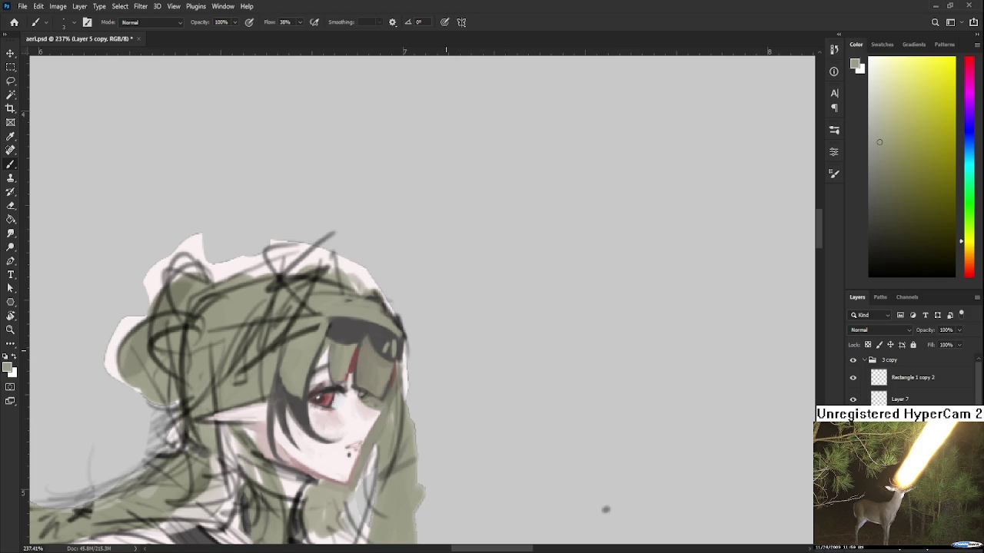
pyautogui.scroll(-3, 446, 350)
# Zoom in on the girl's face and alternate sampling the eye's red and the olive hair colour
pyautogui.scroll(-1, 446, 350)
pyautogui.scroll(1, 446, 350)
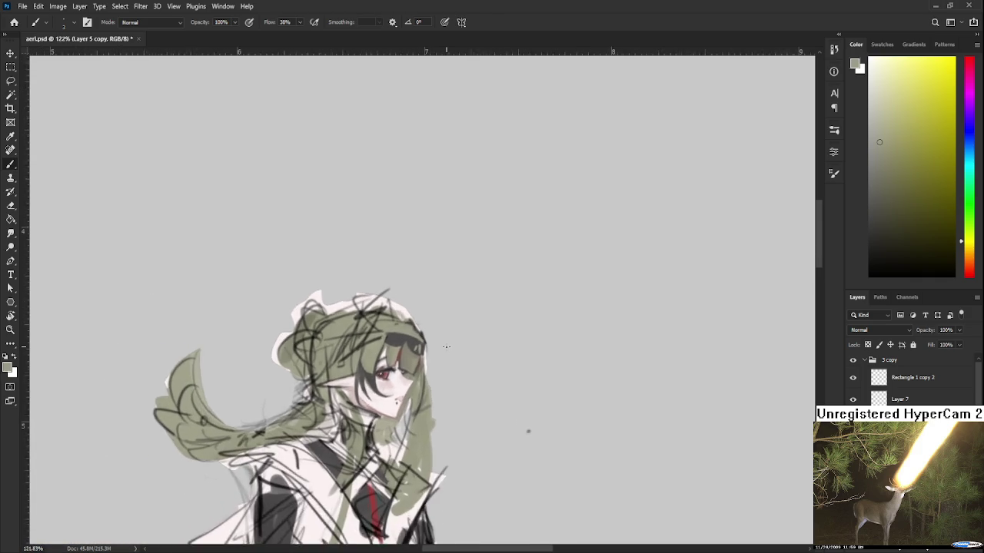
pyautogui.scroll(2, 446, 346)
pyautogui.moveTo(446, 347); pyautogui.dragTo(413, 340)
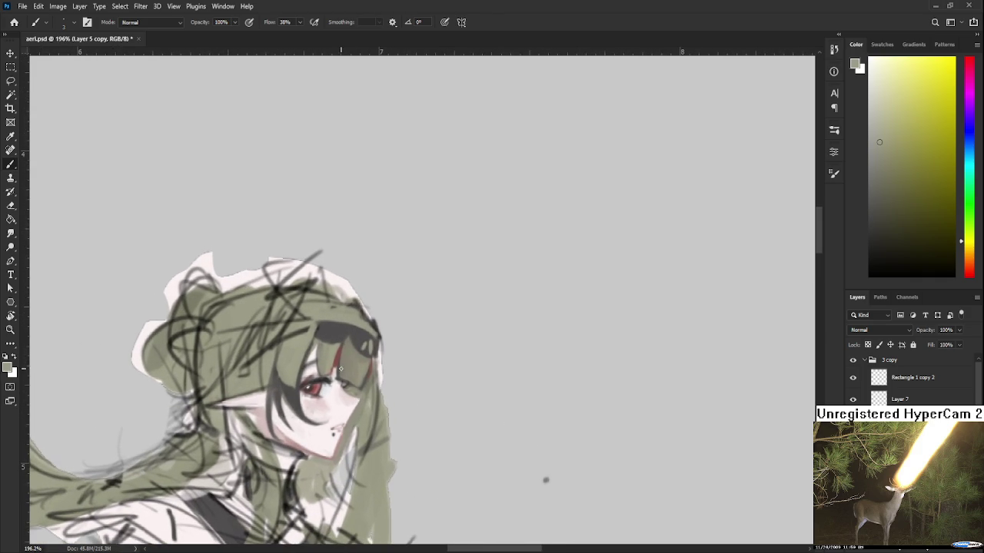
pyautogui.keyDown('alt'); pyautogui.click(347, 367); pyautogui.keyUp('alt')
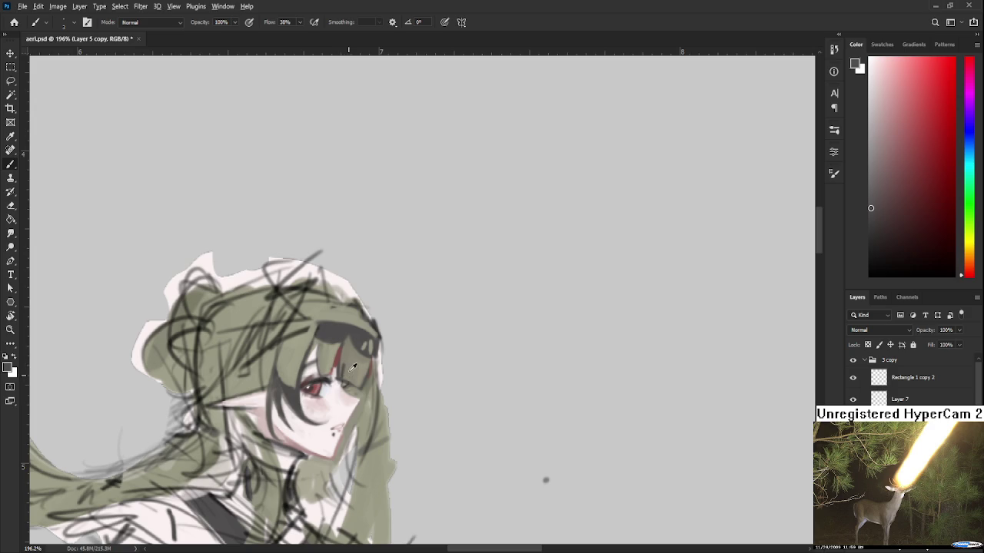
pyautogui.keyDown('alt'); pyautogui.click(348, 369); pyautogui.keyUp('alt')
pyautogui.keyDown('alt'); pyautogui.click(352, 362); pyautogui.keyUp('alt')
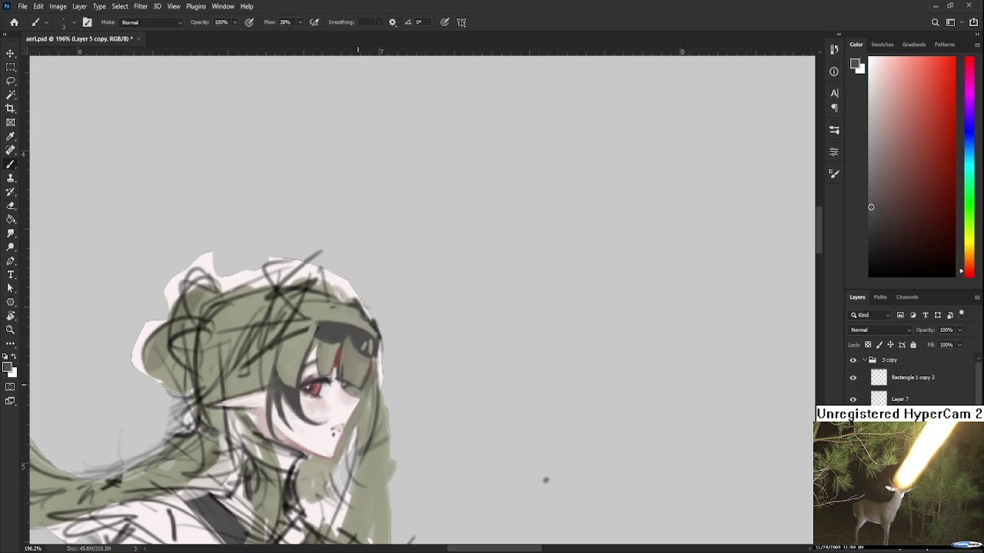
pyautogui.keyDown('alt'); pyautogui.click(360, 379); pyautogui.keyUp('alt')
pyautogui.keyDown('alt'); pyautogui.click(348, 358); pyautogui.keyUp('alt')
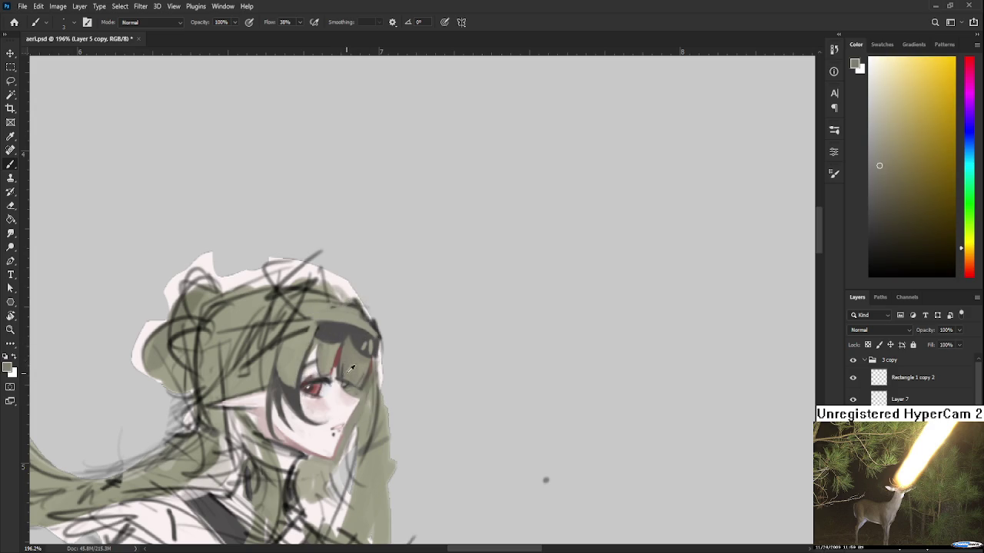
pyautogui.keyDown('alt'); pyautogui.click(357, 339); pyautogui.keyUp('alt')
# Sample pale skin, greener yellow and dark red tones across the face for small touch-ups
pyautogui.scroll(-2, 320, 321)
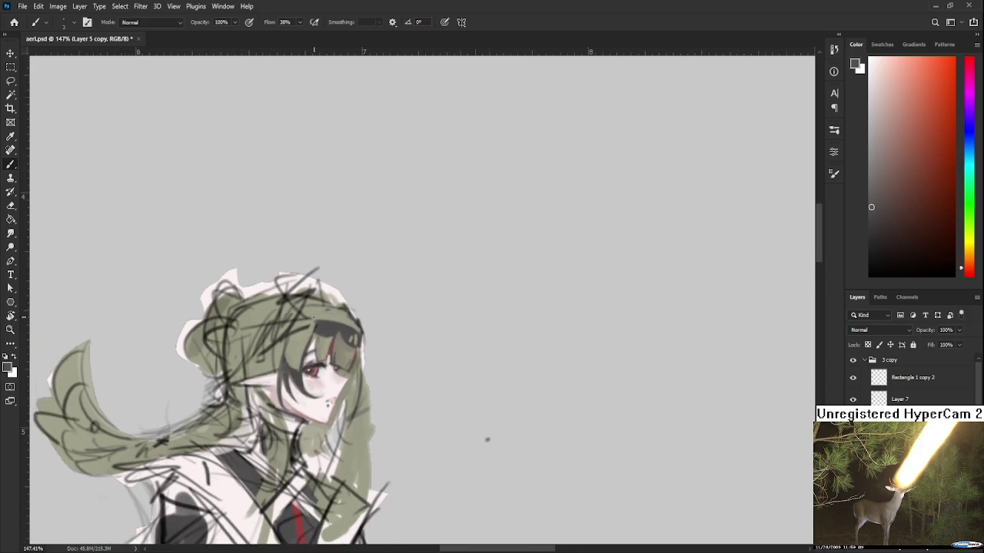
pyautogui.moveTo(314, 315); pyautogui.dragTo(322, 362)
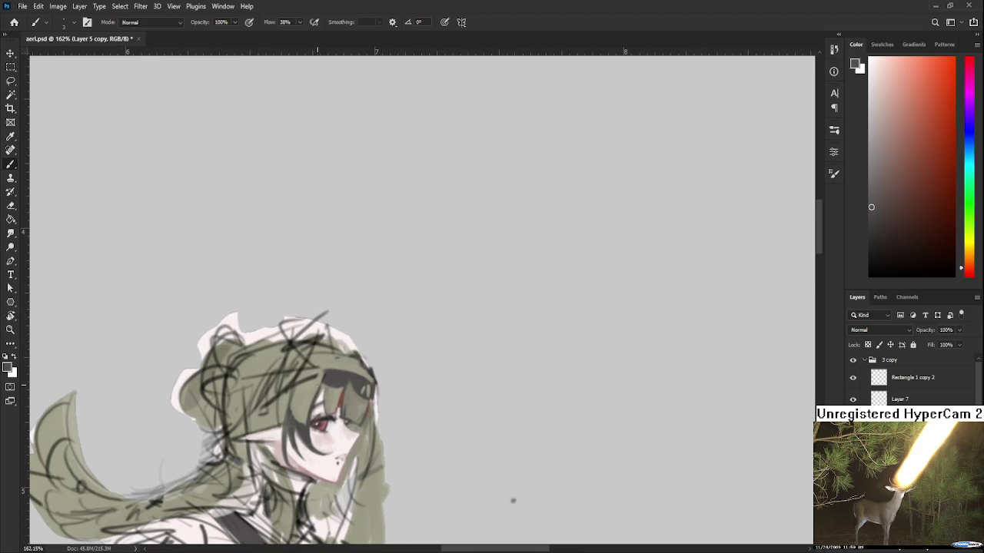
pyautogui.keyDown('alt'); pyautogui.click(329, 388); pyautogui.keyUp('alt')
pyautogui.keyDown('alt'); pyautogui.click(330, 388); pyautogui.keyUp('alt')
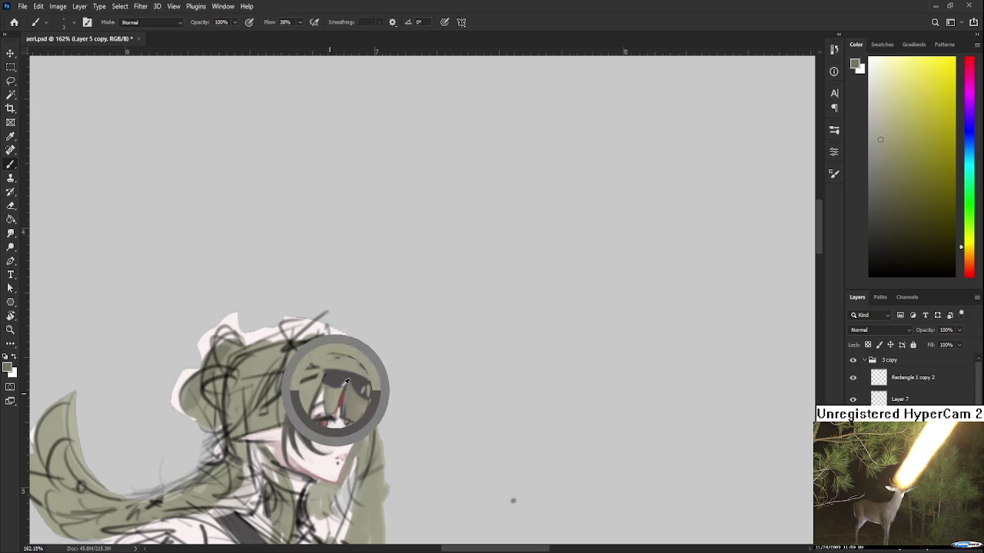
pyautogui.moveTo(330, 388); pyautogui.dragTo(360, 389)
pyautogui.keyDown('alt'); pyautogui.click(338, 382); pyautogui.keyUp('alt')
pyautogui.keyDown('alt'); pyautogui.click(338, 379); pyautogui.keyUp('alt')
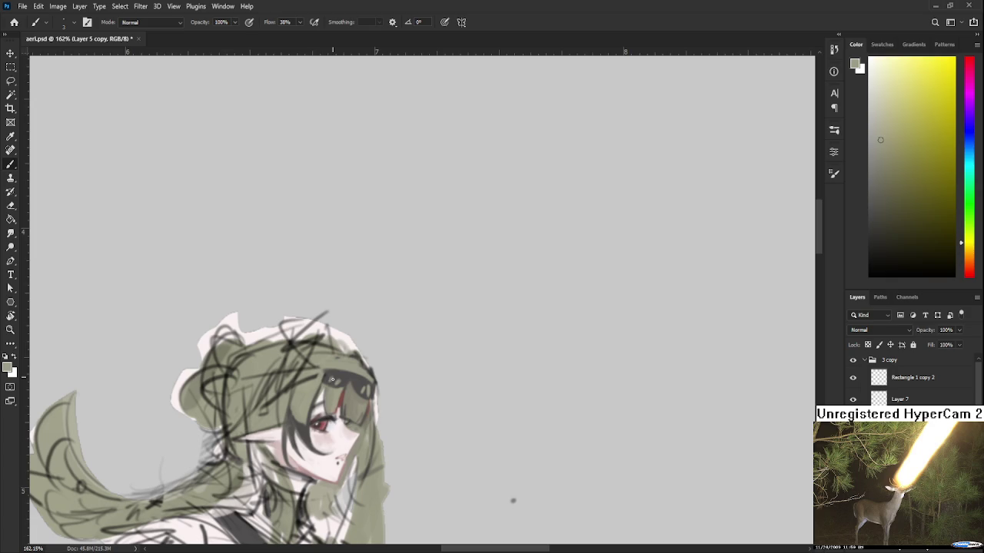
pyautogui.keyDown('alt'); pyautogui.click(336, 377); pyautogui.keyUp('alt')
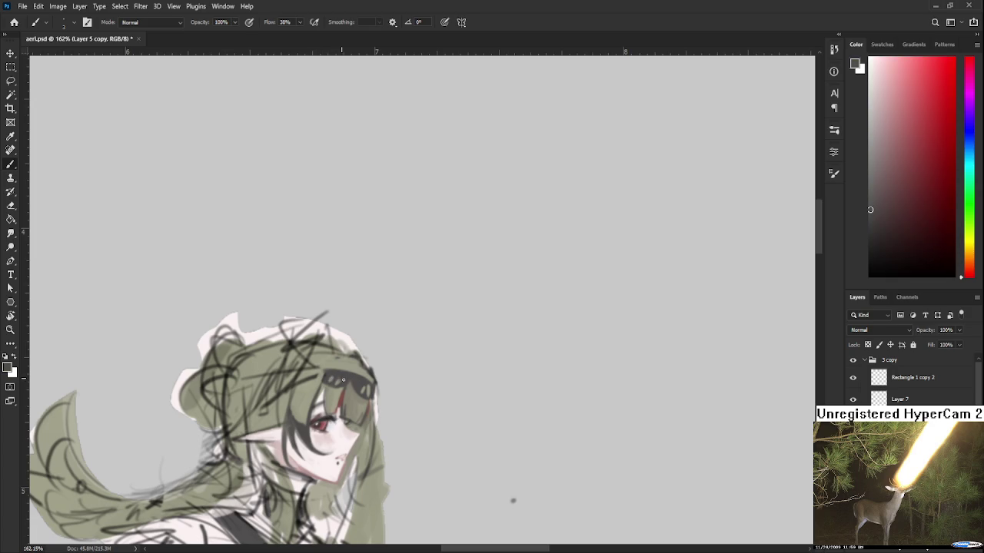
pyautogui.scroll(-3, 356, 356)
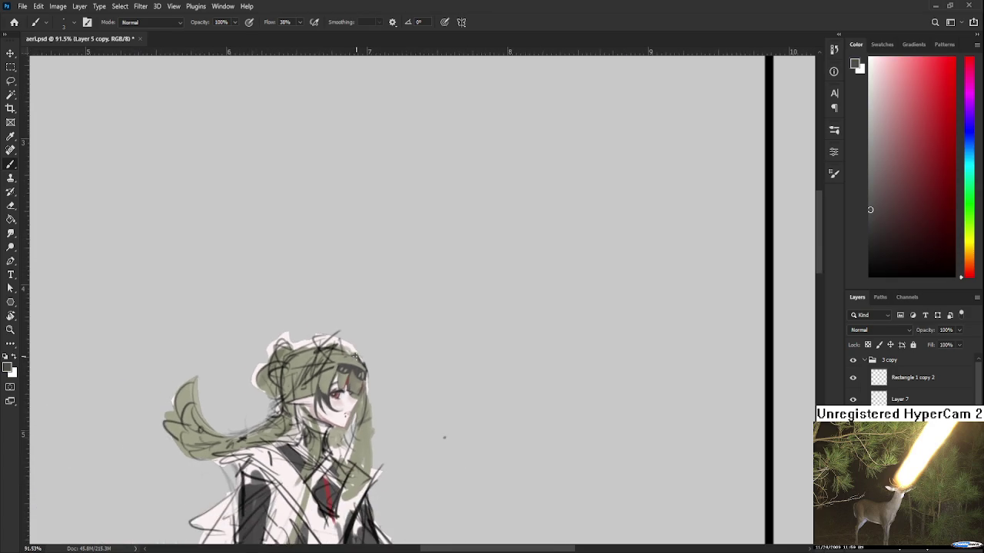
pyautogui.scroll(1, 356, 356)
pyautogui.scroll(1, 358, 377)
pyautogui.scroll(1, 329, 369)
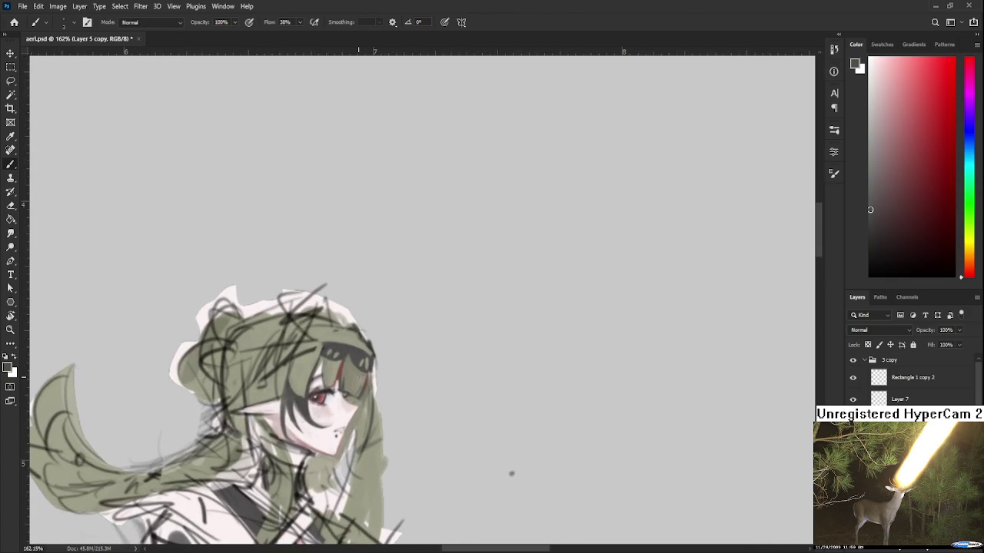
pyautogui.scroll(-1, 487, 404)
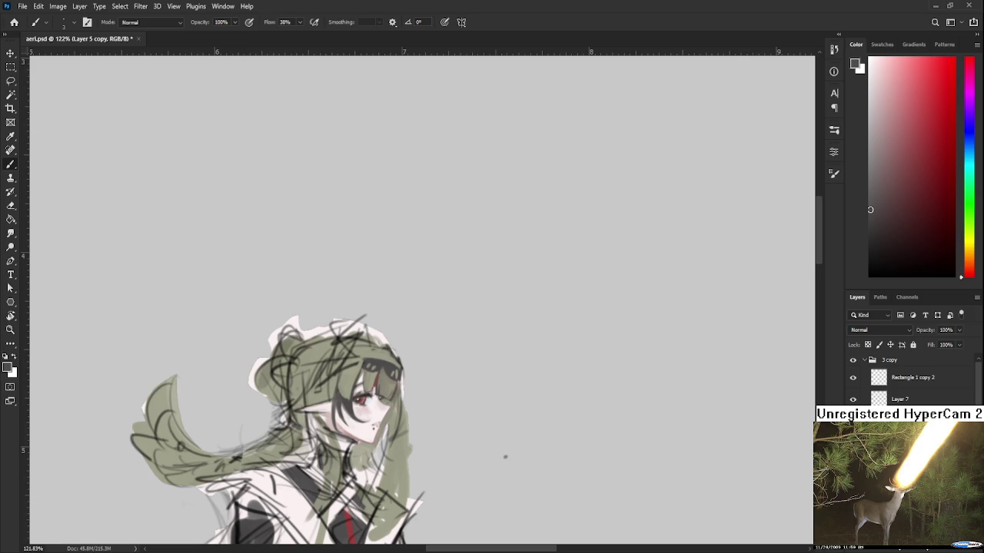
pyautogui.moveTo(505, 458); pyautogui.dragTo(555, 497)
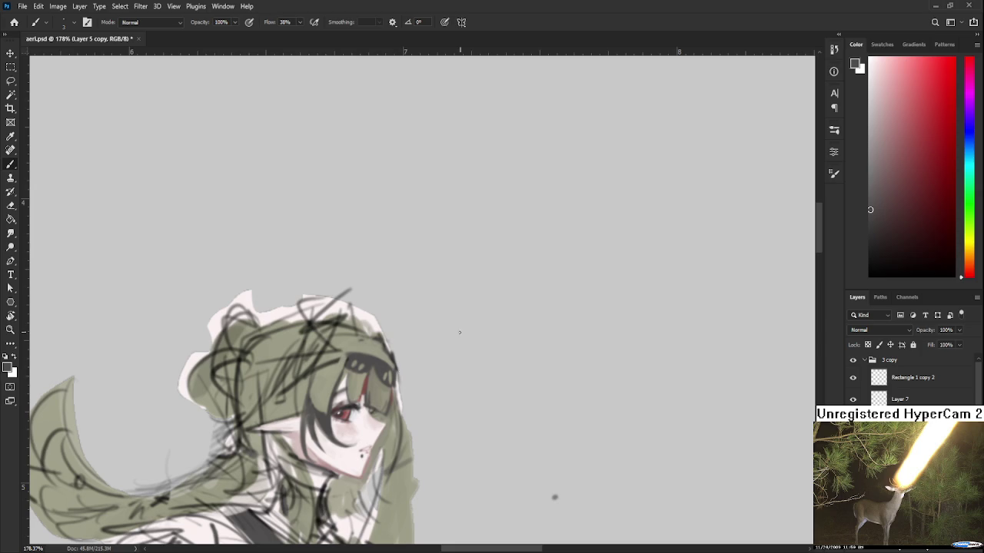
pyautogui.moveTo(386, 367); pyautogui.dragTo(398, 317)
pyautogui.keyDown('alt'); pyautogui.click(400, 342); pyautogui.keyUp('alt')
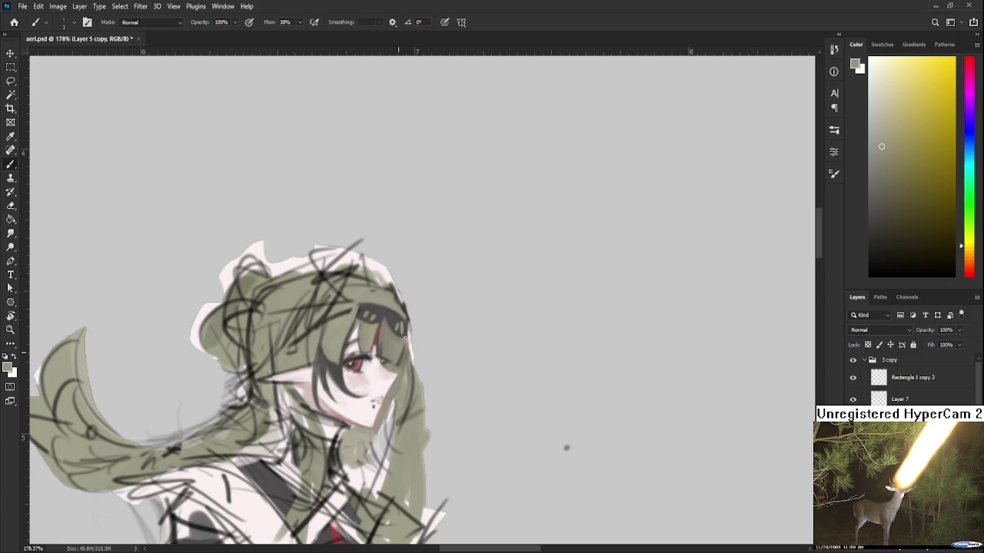
# Sample hair tones, briefly switch to the Eraser, and paint darker grey over the headband
pyautogui.keyDown('alt'); pyautogui.click(406, 328); pyautogui.keyUp('alt')
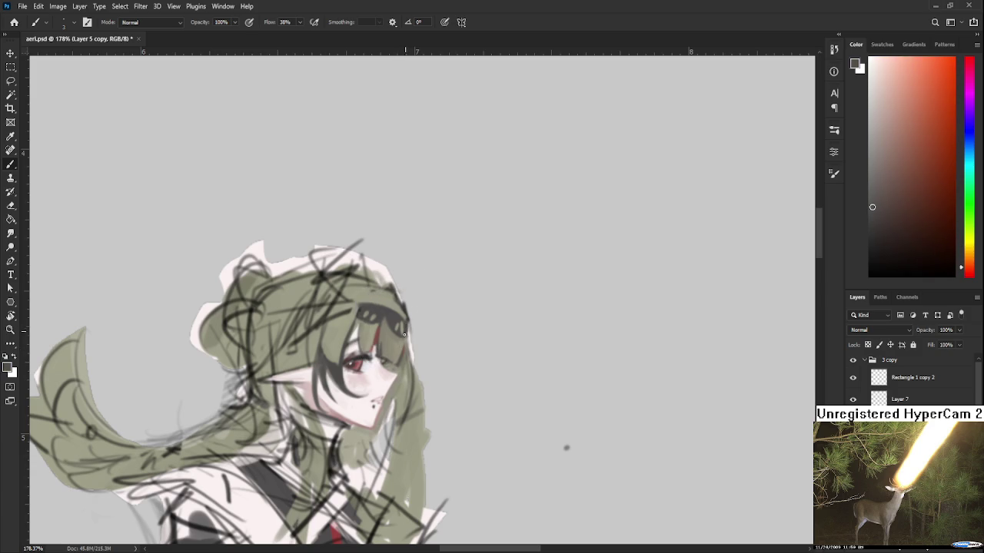
pyautogui.keyDown('alt'); pyautogui.click(403, 334); pyautogui.keyUp('alt')
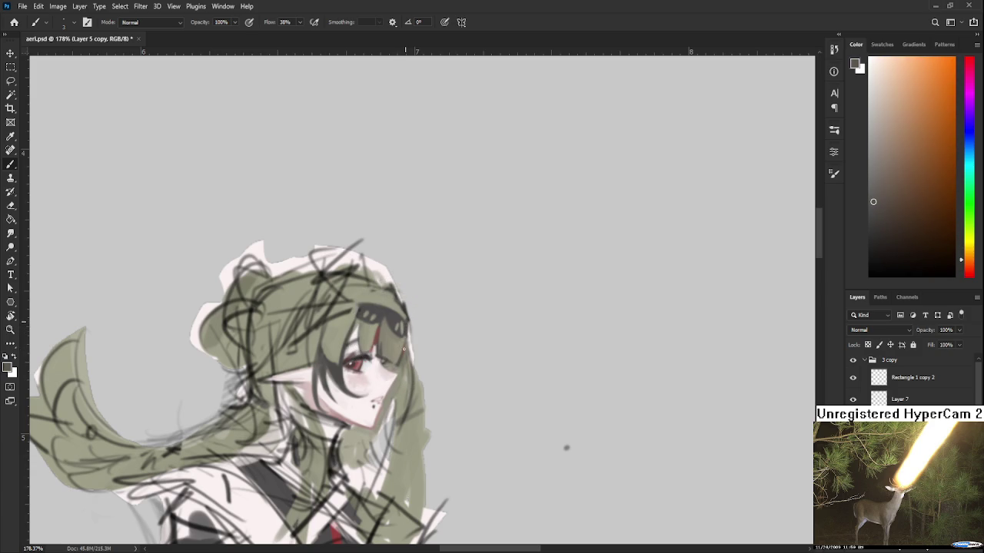
pyautogui.keyDown('alt'); pyautogui.click(400, 346); pyautogui.keyUp('alt')
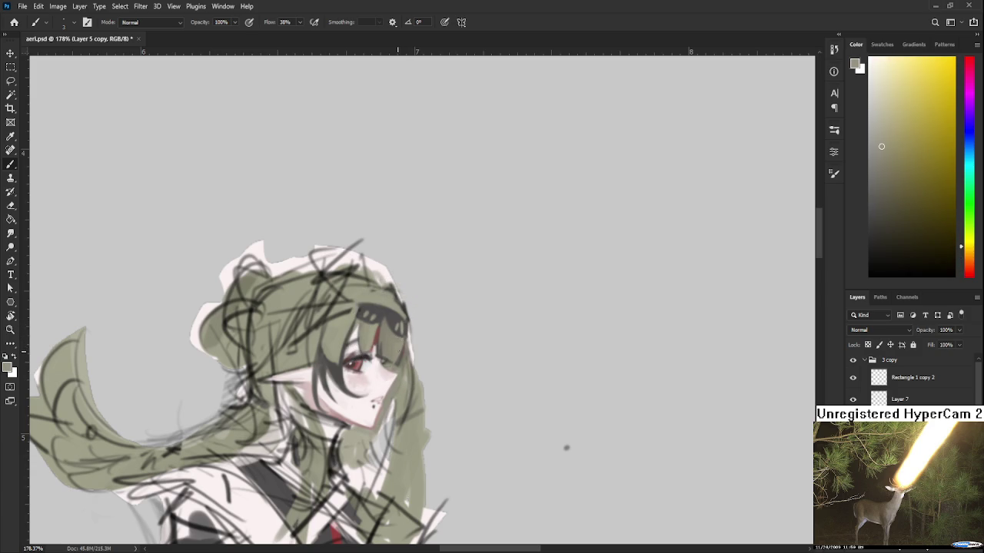
pyautogui.moveTo(403, 350); pyautogui.dragTo(453, 349)
pyautogui.press('e')
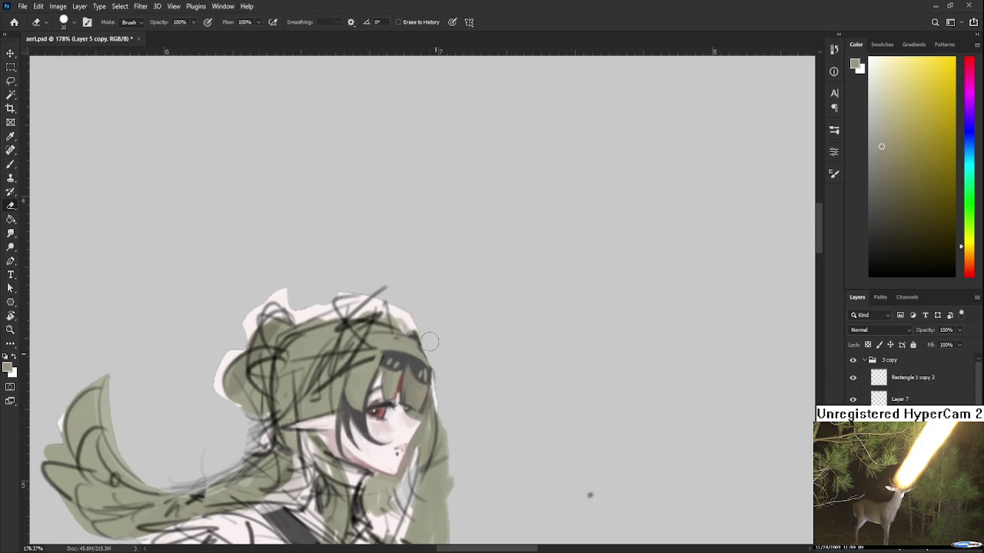
pyautogui.press('b')
pyautogui.keyDown('alt'); pyautogui.click(441, 381); pyautogui.keyUp('alt')
pyautogui.keyDown('alt'); pyautogui.click(431, 405); pyautogui.keyUp('alt')
pyautogui.moveTo(431, 405); pyautogui.dragTo(423, 411)
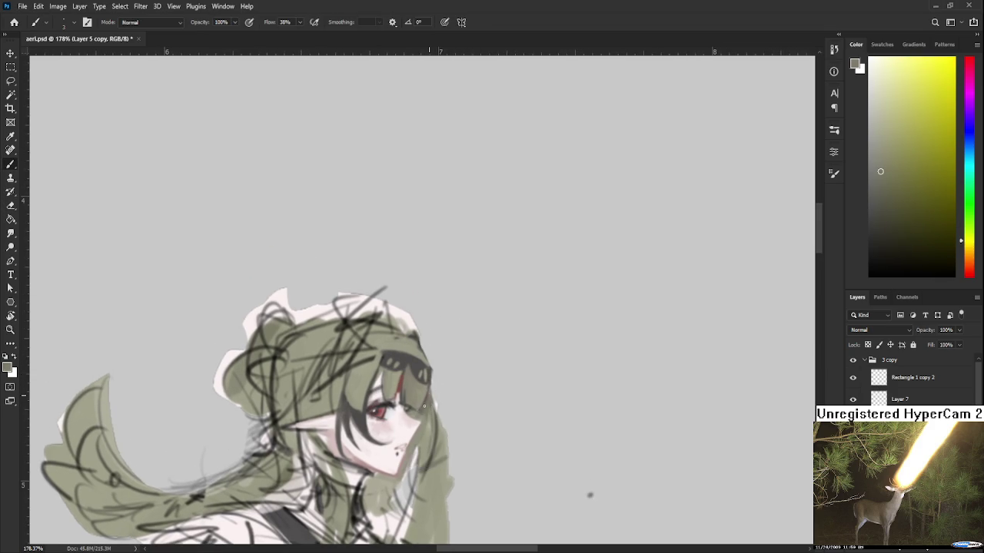
pyautogui.keyDown('alt'); pyautogui.click(427, 401); pyautogui.keyUp('alt')
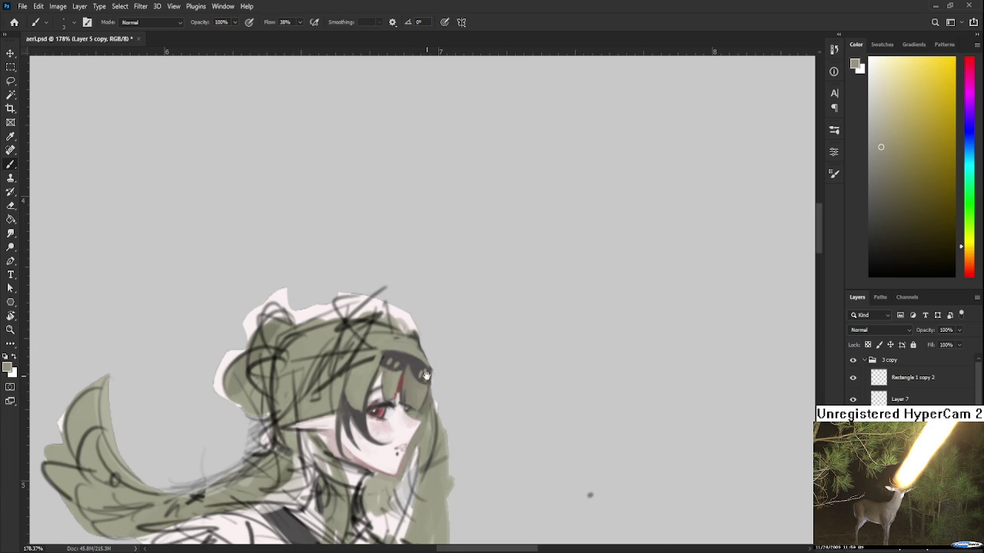
# Paint a thin dark red strip under the headband using reds and browns sampled nearby
pyautogui.moveTo(434, 352); pyautogui.dragTo(440, 359)
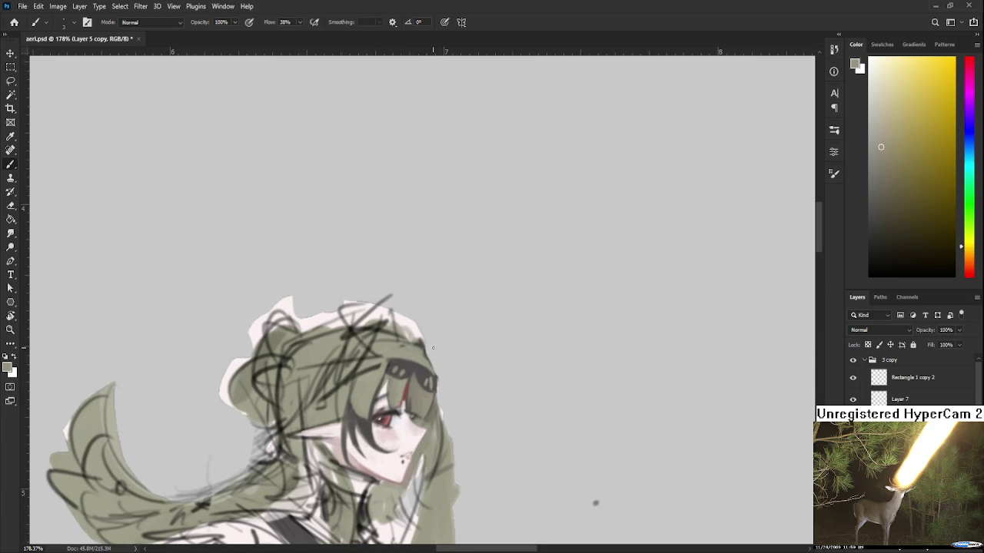
pyautogui.moveTo(435, 346); pyautogui.dragTo(427, 326)
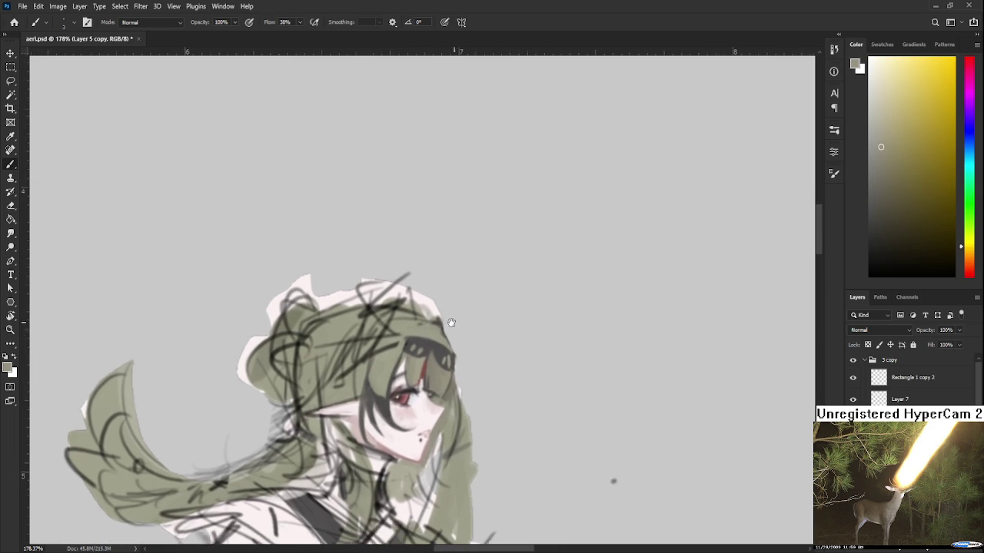
pyautogui.keyDown('alt'); pyautogui.click(427, 326); pyautogui.keyUp('alt')
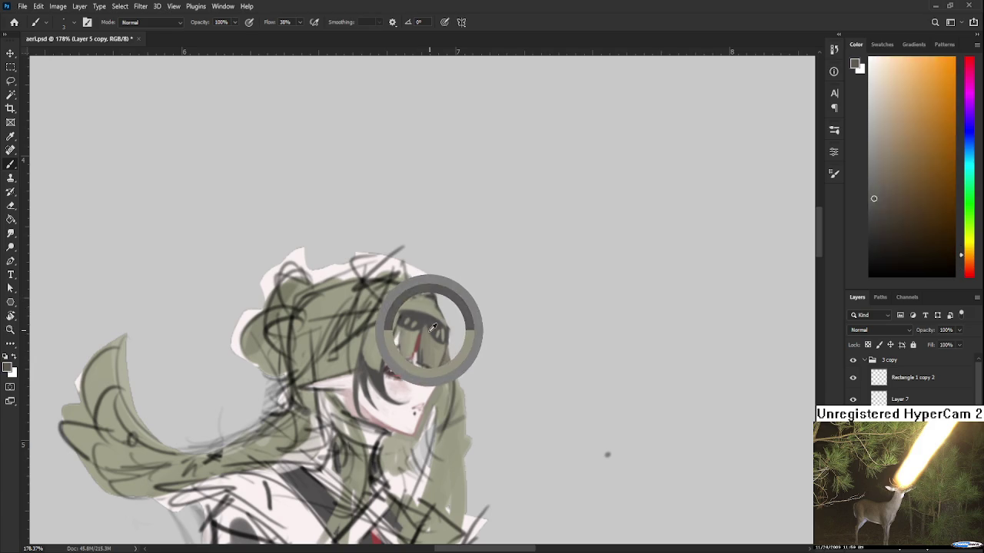
pyautogui.keyDown('alt'); pyautogui.click(425, 318); pyautogui.keyUp('alt')
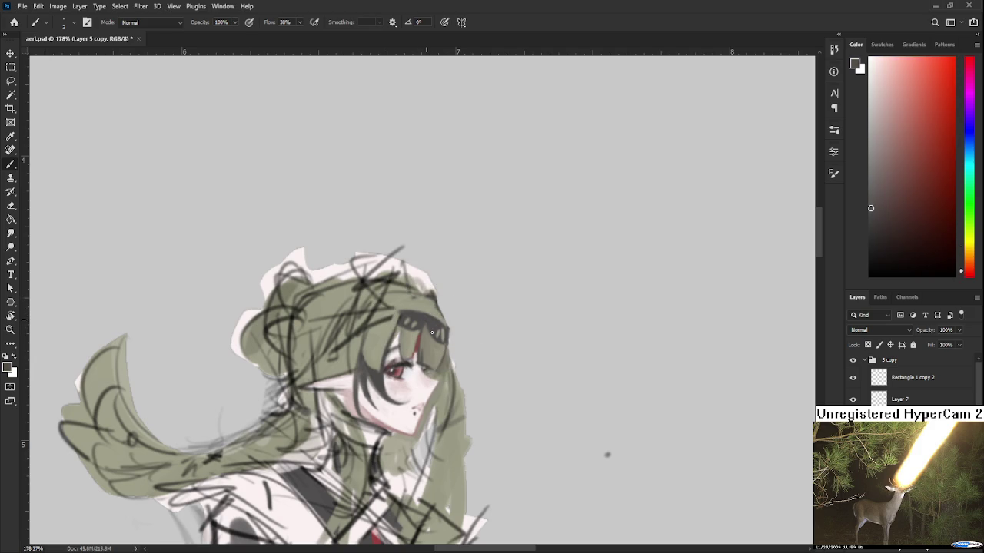
pyautogui.keyDown('alt'); pyautogui.click(408, 329); pyautogui.keyUp('alt')
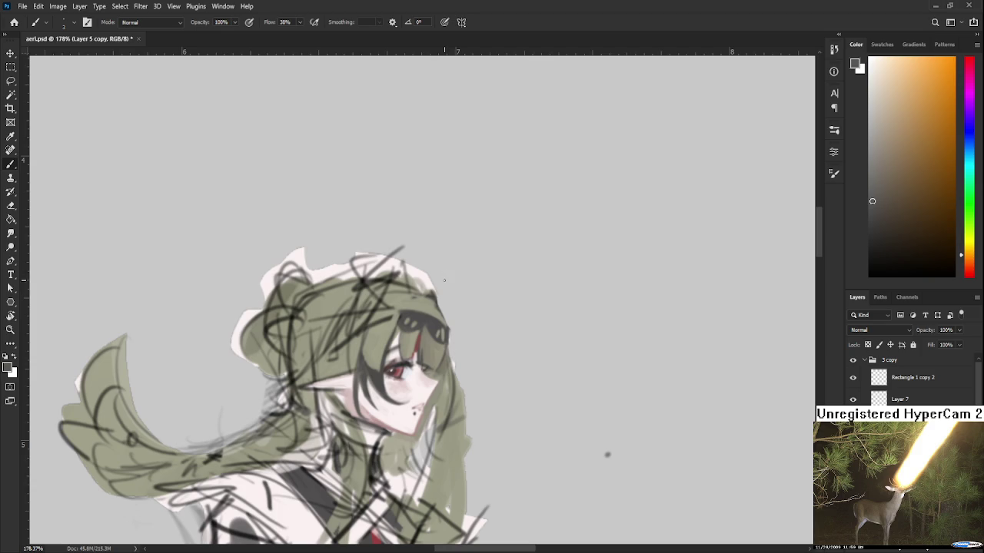
pyautogui.moveTo(424, 317); pyautogui.dragTo(398, 352)
# Resample reddish, orange-brown, olive-yellow and skin tones from the face and hair
pyautogui.keyDown('alt'); pyautogui.click(411, 349); pyautogui.keyUp('alt')
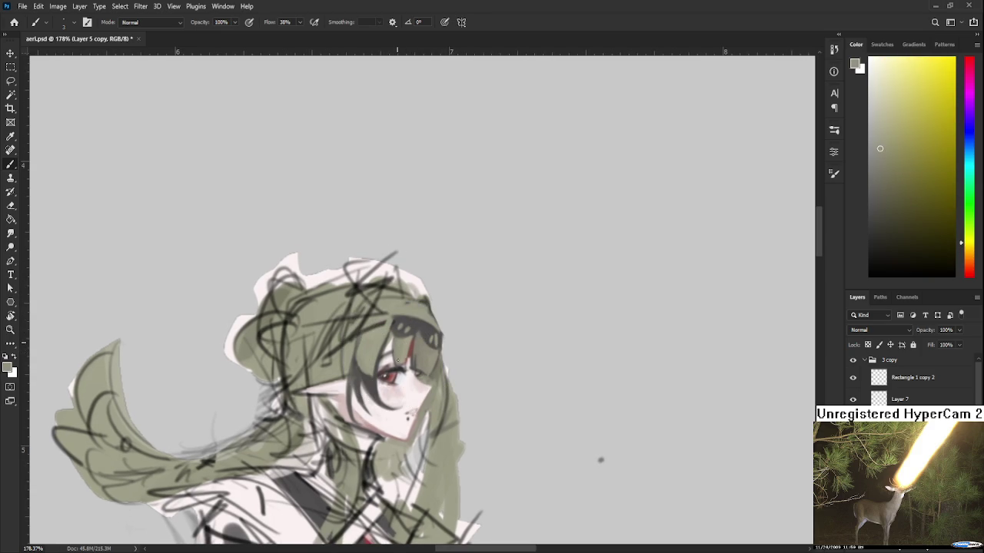
pyautogui.keyDown('alt'); pyautogui.click(408, 326); pyautogui.keyUp('alt')
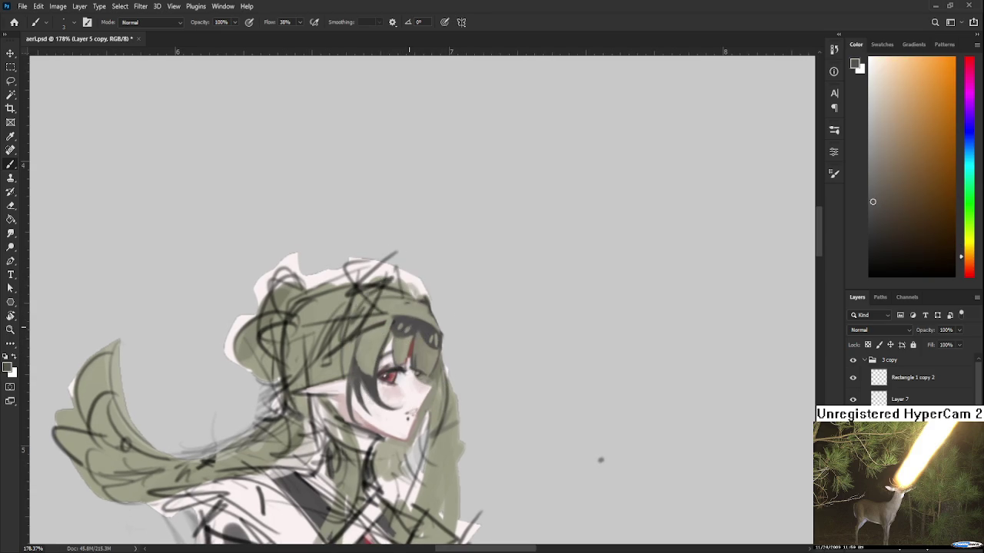
pyautogui.keyDown('alt'); pyautogui.click(421, 367); pyautogui.keyUp('alt')
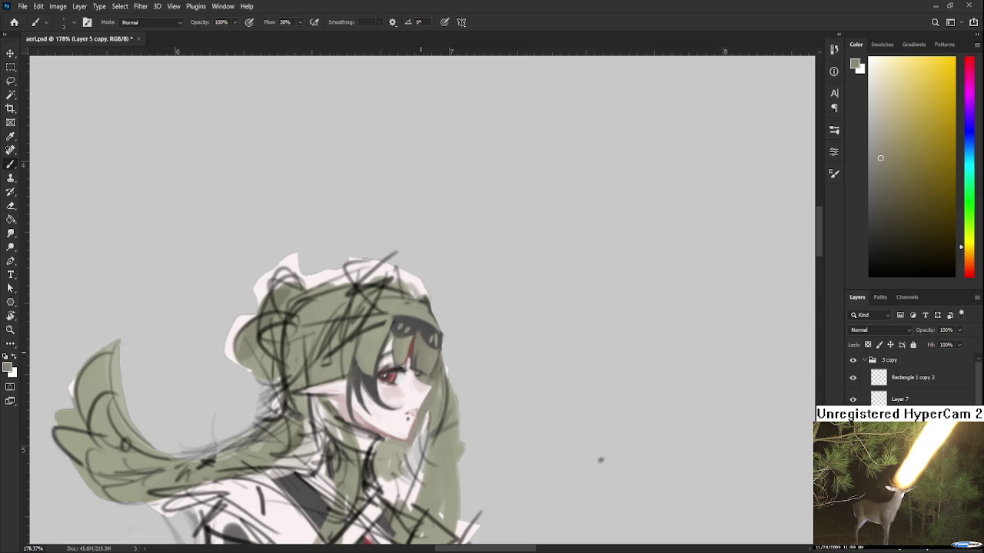
pyautogui.moveTo(422, 357); pyautogui.dragTo(412, 376)
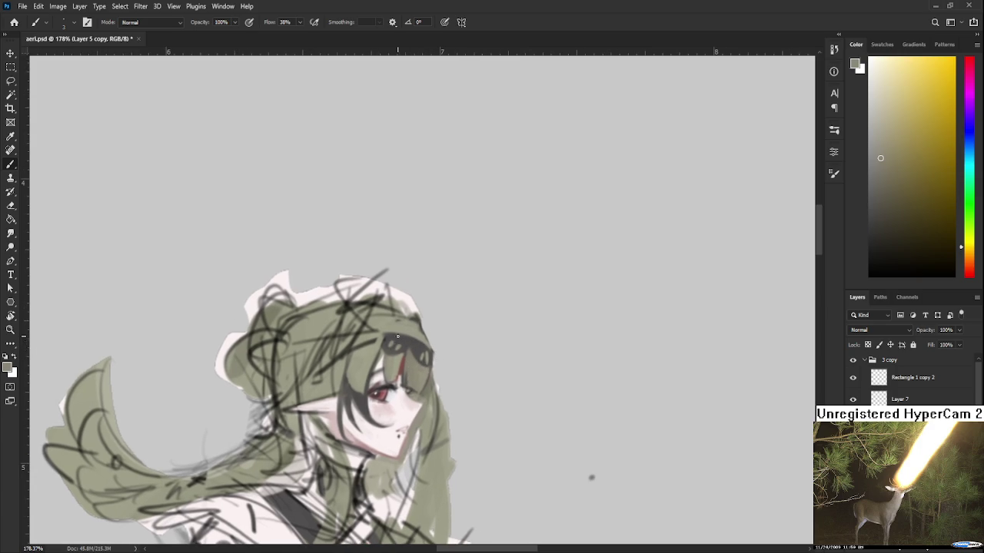
pyautogui.moveTo(424, 358)
pyautogui.mouseDown()
pyautogui.moveTo(427, 370)
pyautogui.moveTo(429, 351)
pyautogui.mouseUp()
pyautogui.keyDown('alt'); pyautogui.click(423, 348); pyautogui.keyUp('alt')
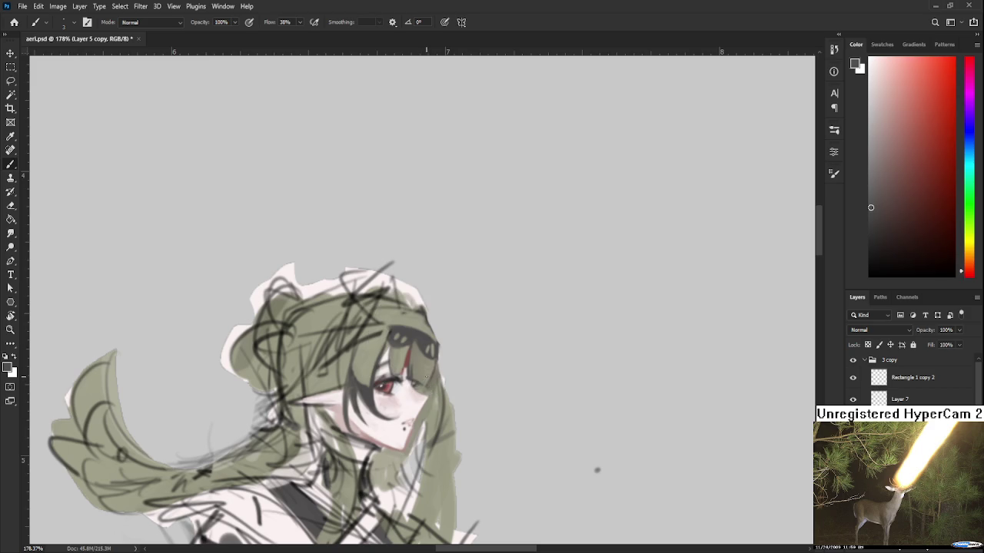
pyautogui.keyDown('alt'); pyautogui.click(427, 372); pyautogui.keyUp('alt')
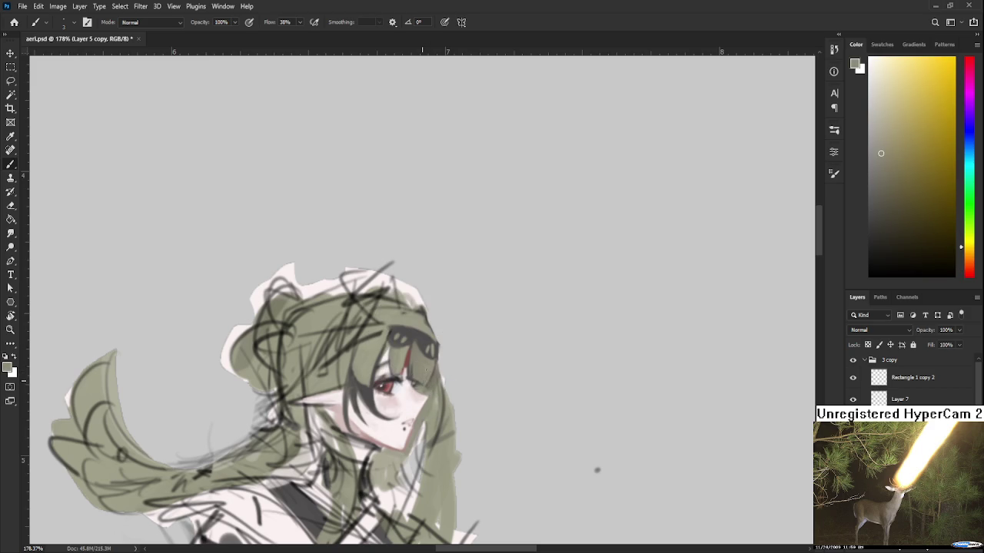
pyautogui.keyDown('alt'); pyautogui.click(422, 375); pyautogui.keyUp('alt')
pyautogui.keyDown('alt'); pyautogui.click(422, 349); pyautogui.keyUp('alt')
pyautogui.keyDown('alt'); pyautogui.click(421, 355); pyautogui.keyUp('alt')
pyautogui.keyDown('alt'); pyautogui.click(419, 347); pyautogui.keyUp('alt')
# Lengthen the dark red strip beneath the headband toward the eye with sampled reds
pyautogui.keyDown('alt'); pyautogui.click(415, 338); pyautogui.keyUp('alt')
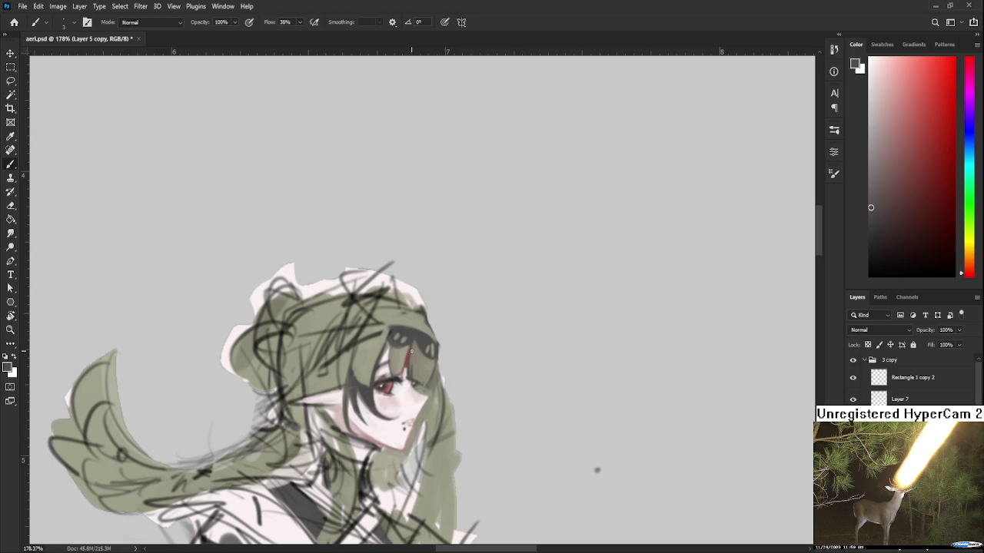
pyautogui.keyDown('alt'); pyautogui.click(416, 342); pyautogui.keyUp('alt')
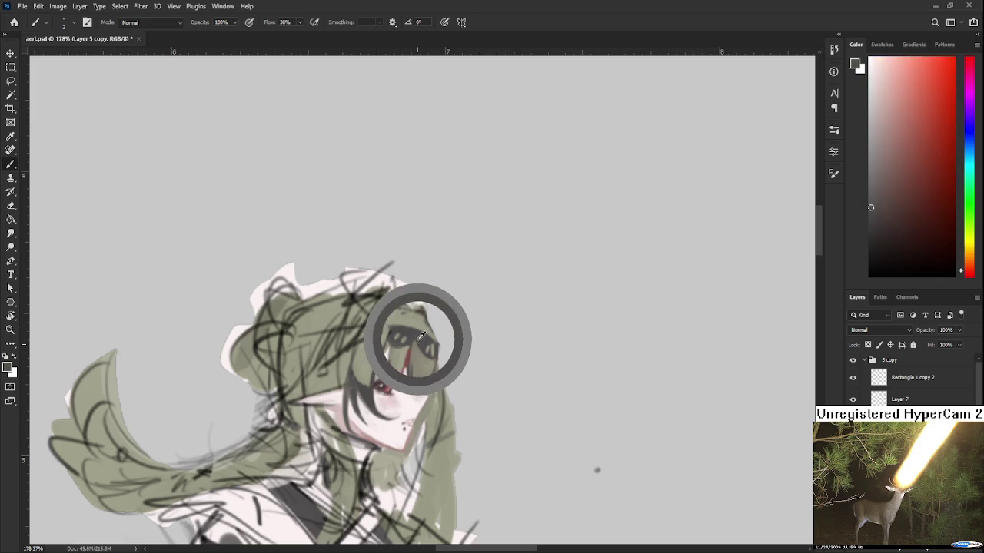
pyautogui.keyDown('alt'); pyautogui.click(421, 344); pyautogui.keyUp('alt')
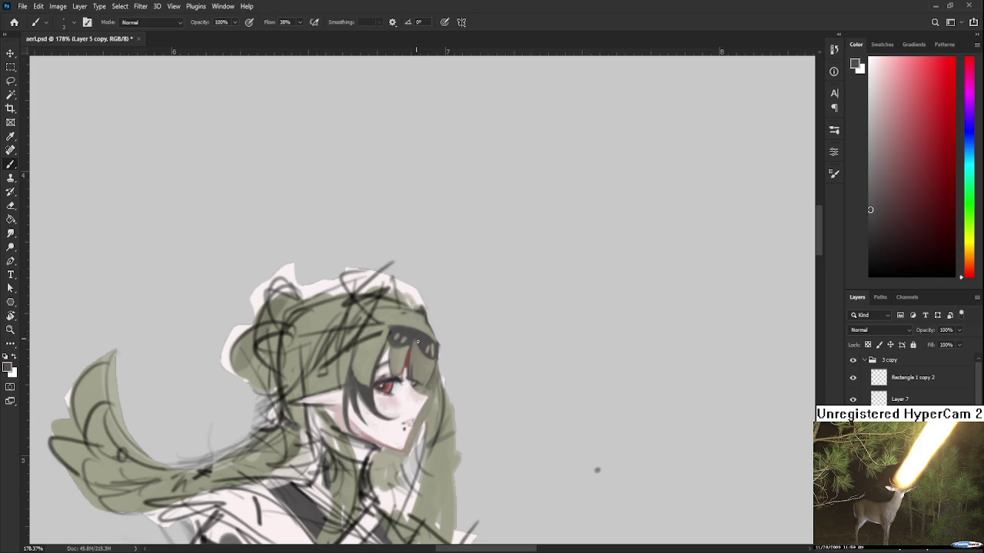
pyautogui.keyDown('alt'); pyautogui.click(417, 342); pyautogui.keyUp('alt')
pyautogui.keyDown('alt'); pyautogui.click(415, 336); pyautogui.keyUp('alt')
pyautogui.moveTo(432, 335)
pyautogui.mouseDown()
pyautogui.moveTo(435, 356)
pyautogui.moveTo(419, 324)
pyautogui.mouseUp()
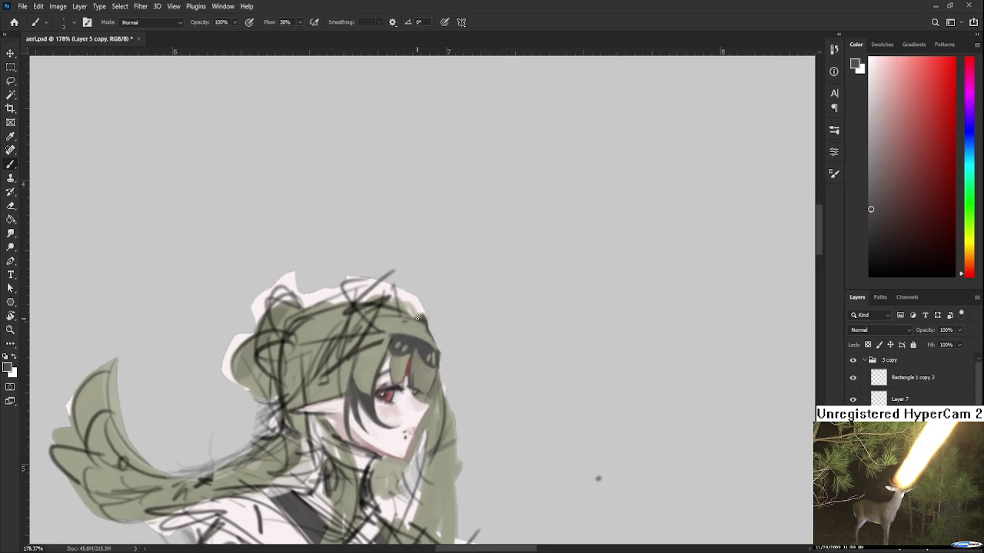
pyautogui.moveTo(408, 351); pyautogui.dragTo(435, 352)
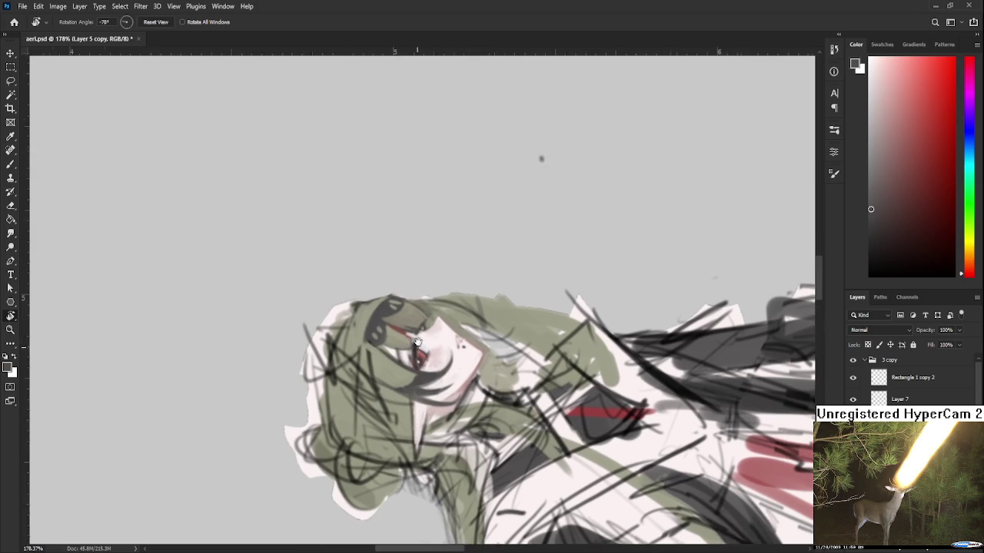
# Darken the top of the hair outline with two faint strokes
pyautogui.keyDown('alt'); pyautogui.click(436, 352); pyautogui.keyUp('alt')
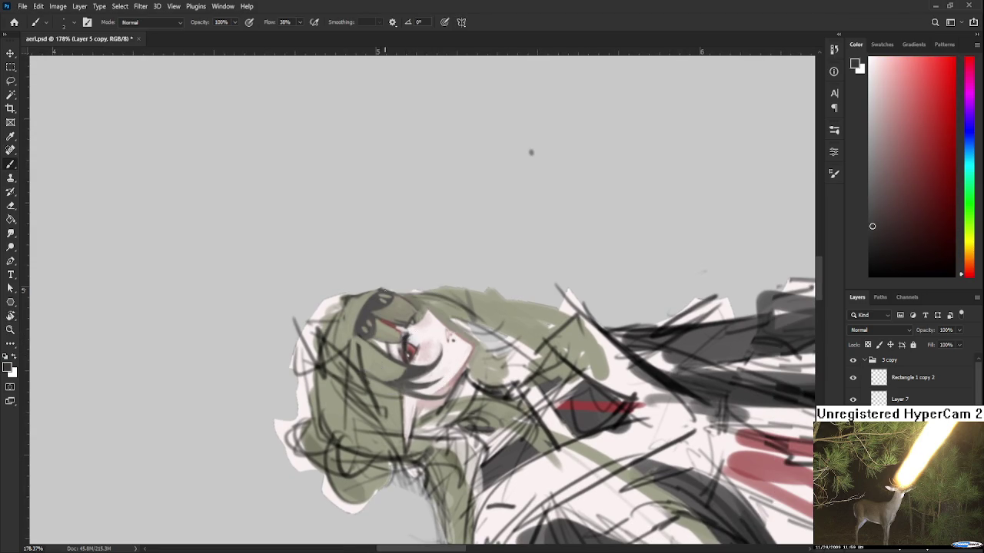
pyautogui.moveTo(380, 296); pyautogui.dragTo(359, 307)
pyautogui.moveTo(378, 293); pyautogui.dragTo(373, 300)
pyautogui.keyDown('alt'); pyautogui.click(358, 324); pyautogui.keyUp('alt')
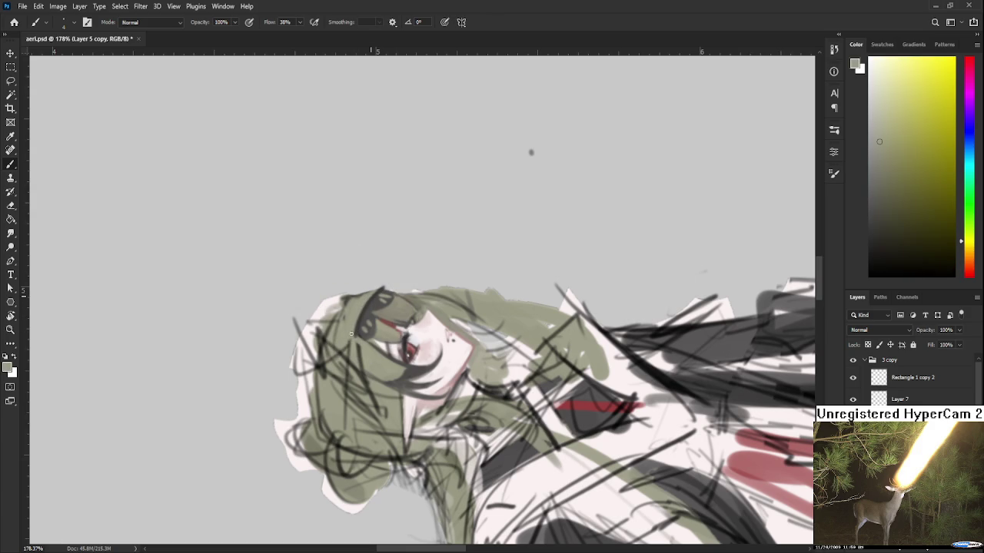
# Switch to the Eraser, reset the view rotation upright and zoom in on the face
pyautogui.press('e')
pyautogui.moveTo(350, 334)
pyautogui.mouseDown()
pyautogui.moveTo(426, 283)
pyautogui.moveTo(448, 284)
pyautogui.mouseUp()
pyautogui.press('r')
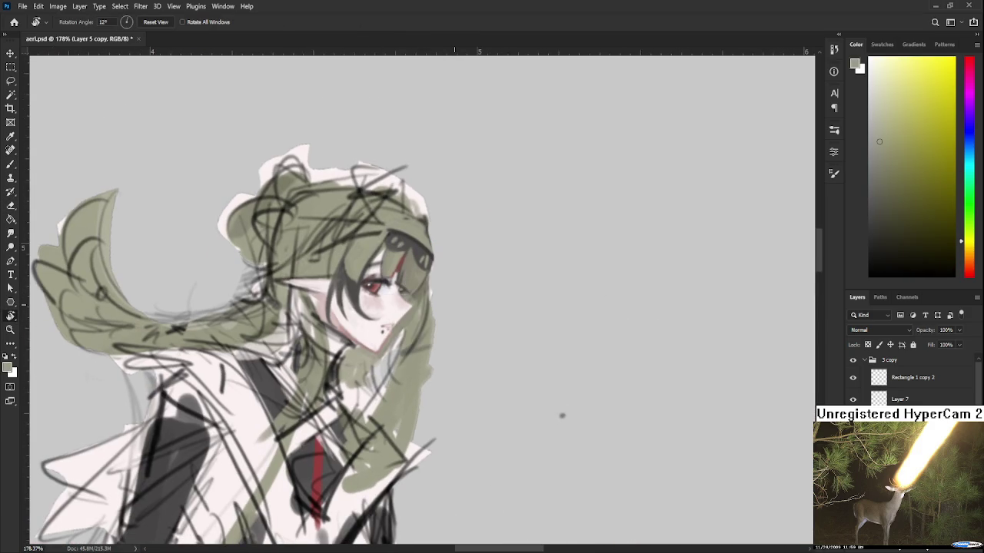
pyautogui.scroll(-3, 455, 296)
pyautogui.scroll(-2, 465, 288)
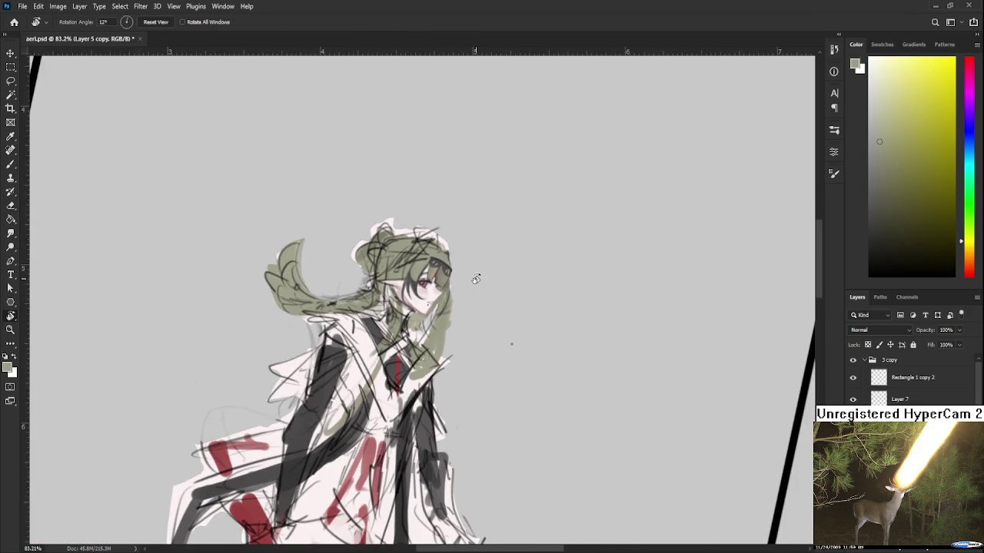
pyautogui.scroll(-2, 476, 279)
pyautogui.press('Escape')
pyautogui.scroll(1, 457, 323)
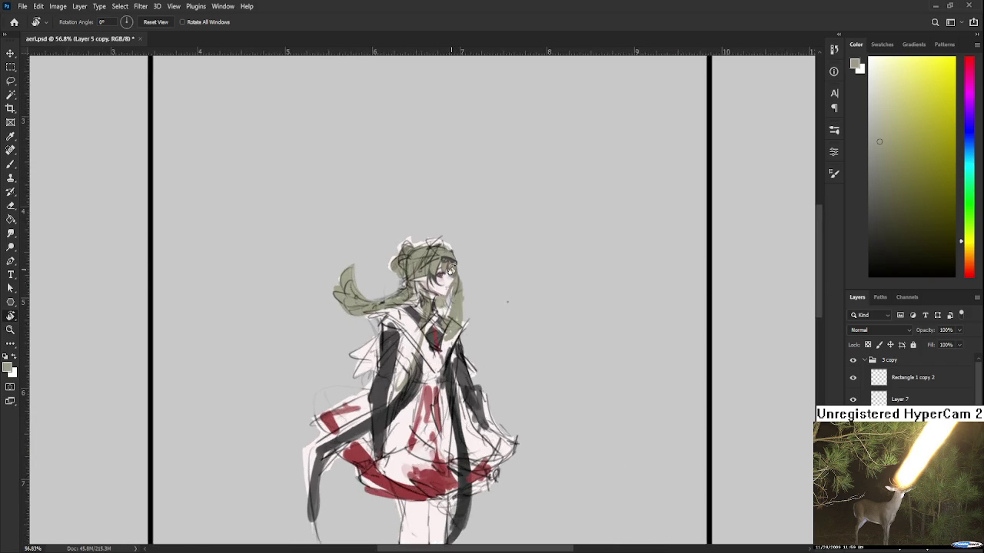
pyautogui.scroll(5, 451, 269)
pyautogui.scroll(5, 430, 346)
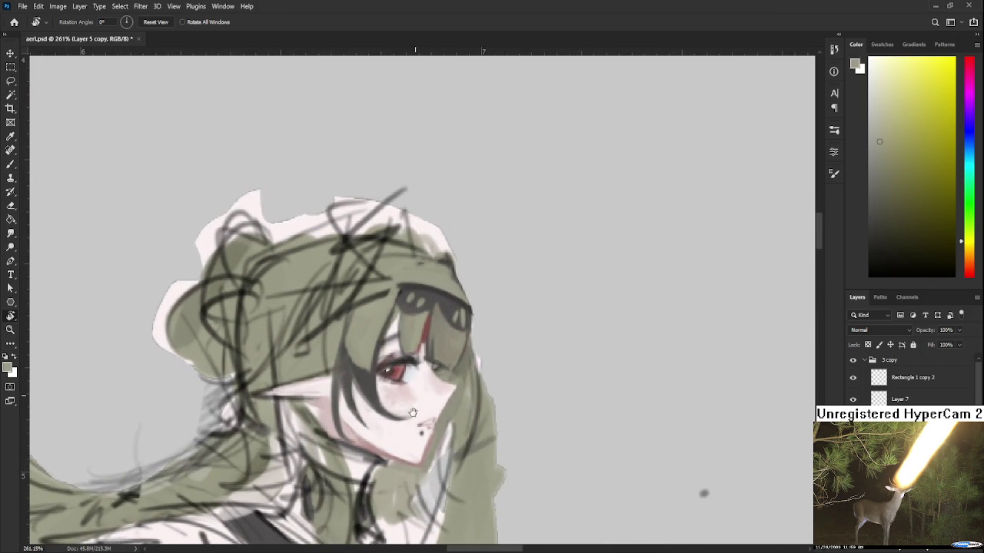
# Enlarge the brush and darken the green hair under the headband with sampled olive shades
pyautogui.press('b')
pyautogui.keyDown('alt'); pyautogui.click(400, 424); pyautogui.keyUp('alt')
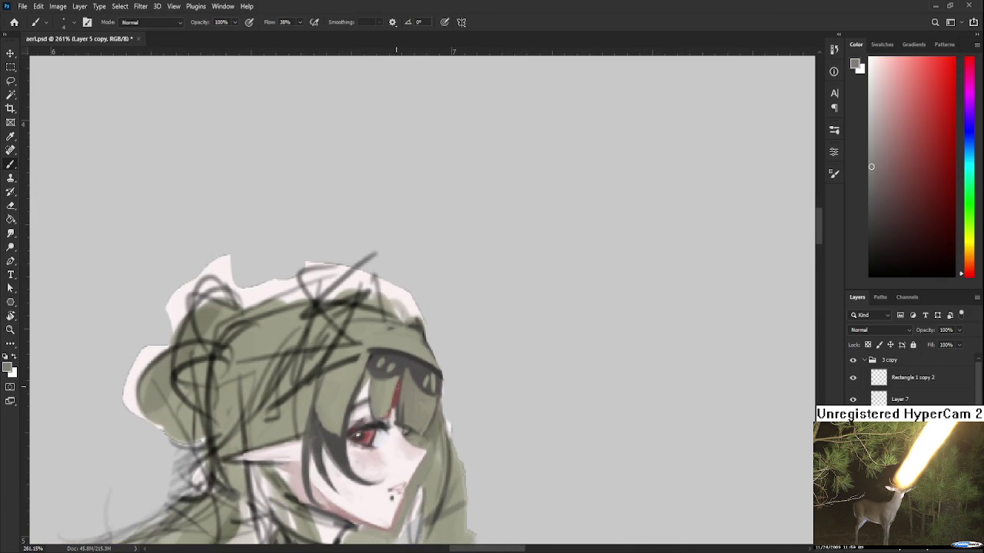
pyautogui.press(']')
pyautogui.keyDown('alt'); pyautogui.click(376, 427); pyautogui.keyUp('alt')
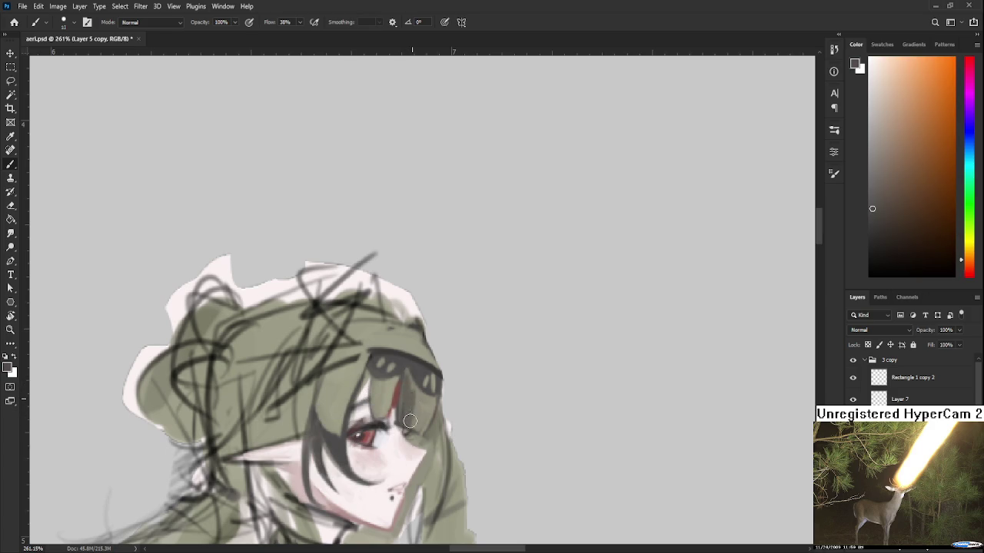
pyautogui.keyDown('alt'); pyautogui.click(419, 395); pyautogui.keyUp('alt')
pyautogui.keyDown('alt'); pyautogui.click(408, 389); pyautogui.keyUp('alt')
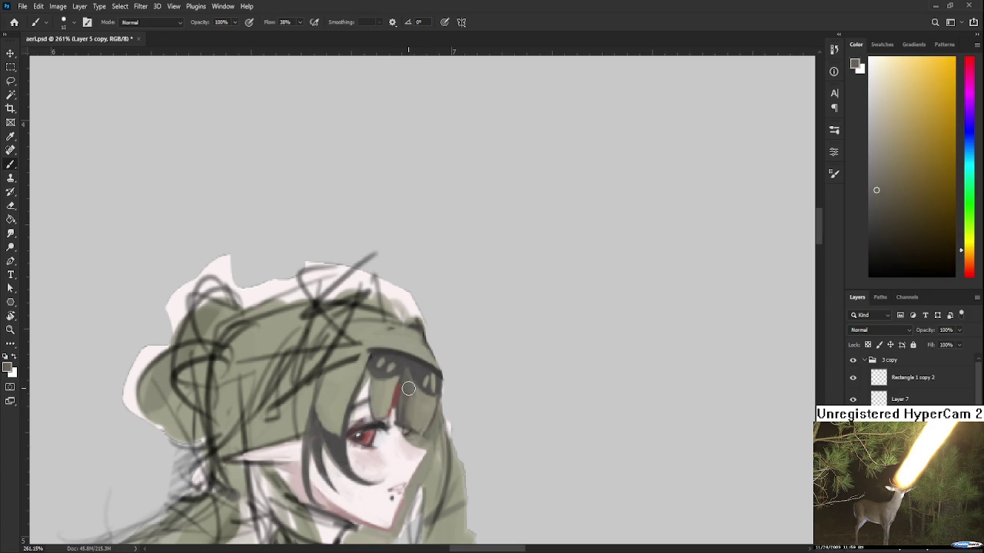
pyautogui.keyDown('alt'); pyautogui.click(418, 405); pyautogui.keyUp('alt')
pyautogui.keyDown('alt'); pyautogui.click(409, 393); pyautogui.keyUp('alt')
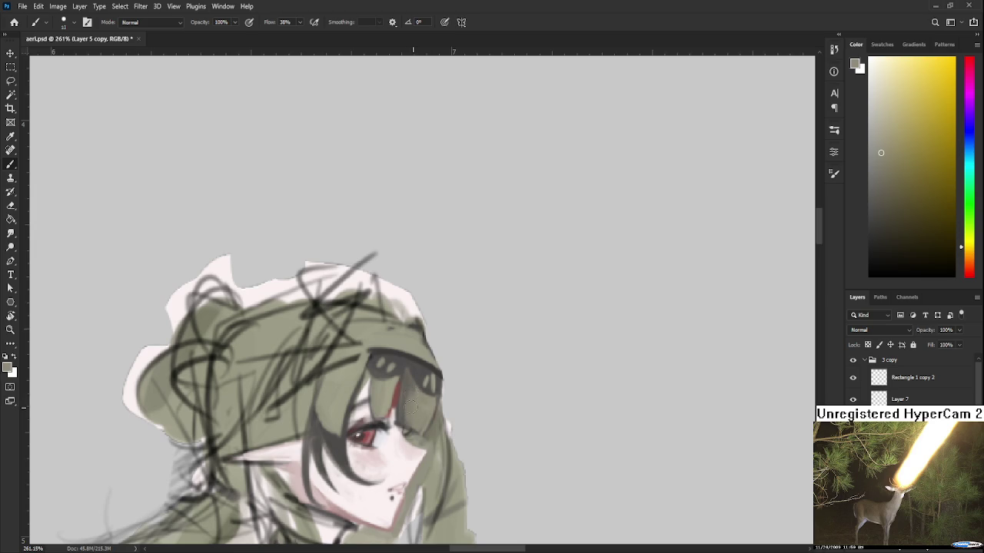
pyautogui.moveTo(410, 406); pyautogui.dragTo(407, 376)
pyautogui.keyDown('alt'); pyautogui.click(409, 392); pyautogui.keyUp('alt')
# Zoom and pan around the figure to view more of the body
pyautogui.scroll(-1, 409, 388)
pyautogui.scroll(-1, 409, 388)
pyautogui.scroll(-1, 409, 388)
pyautogui.scroll(-1, 409, 388)
pyautogui.scroll(2, 410, 388)
pyautogui.scroll(2, 410, 389)
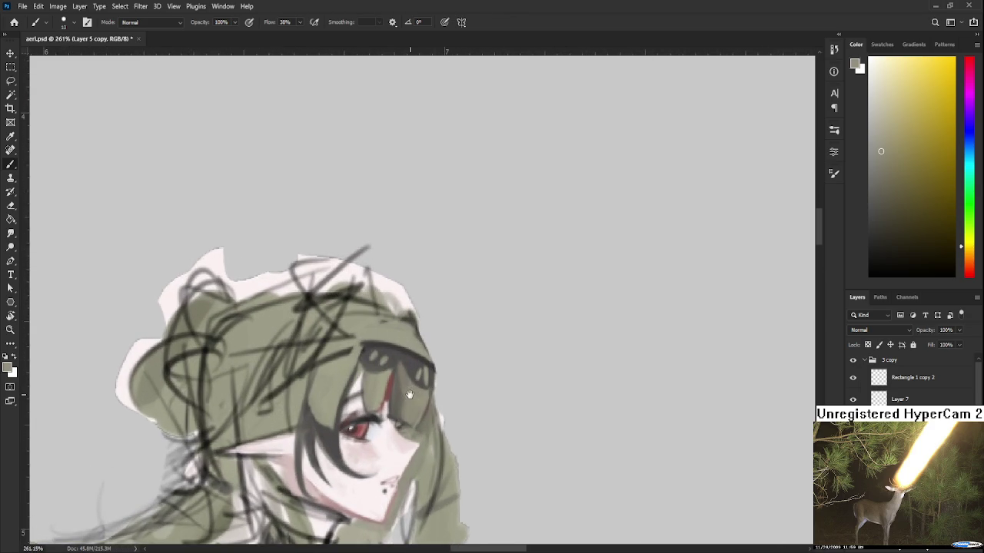
pyautogui.moveTo(407, 392); pyautogui.dragTo(403, 461)
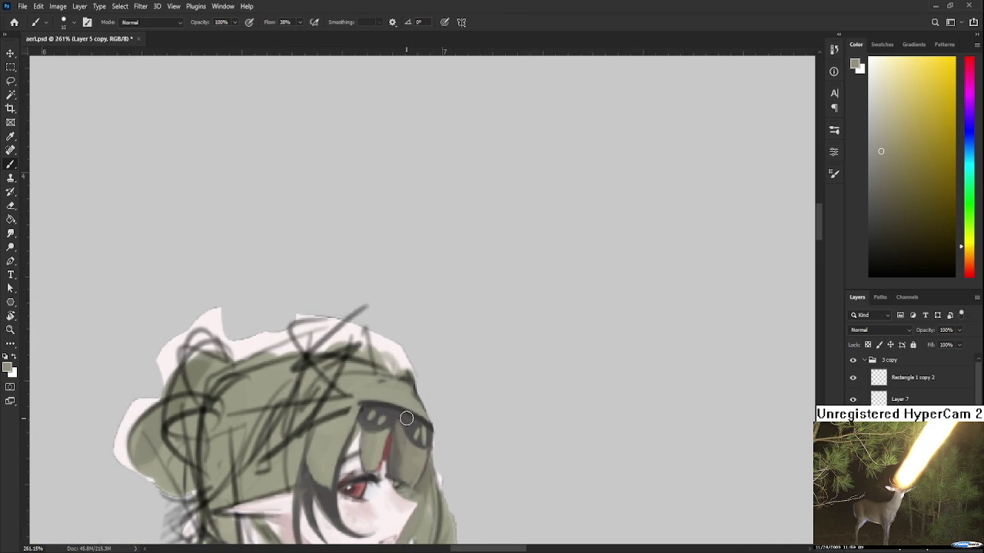
pyautogui.scroll(-1, 406, 419)
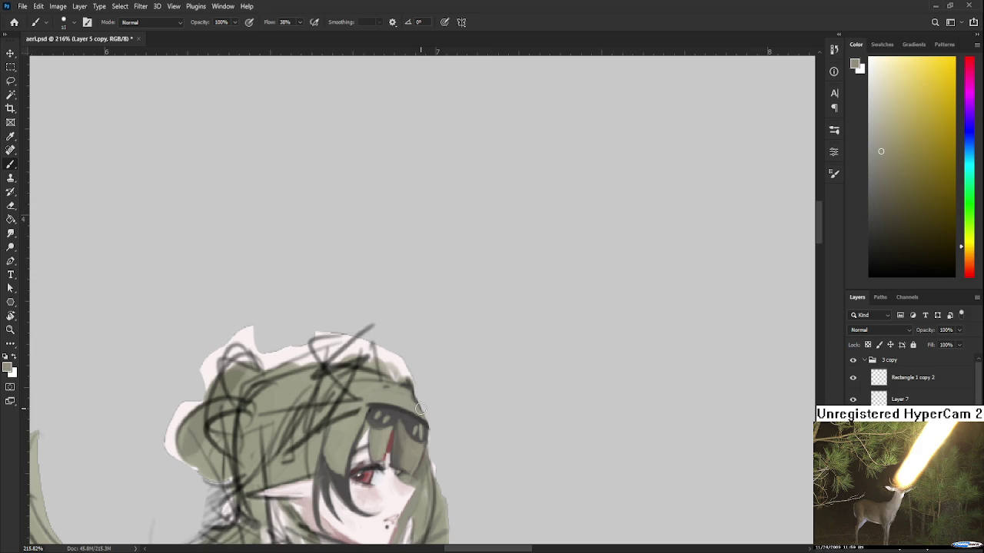
pyautogui.scroll(-2, 450, 386)
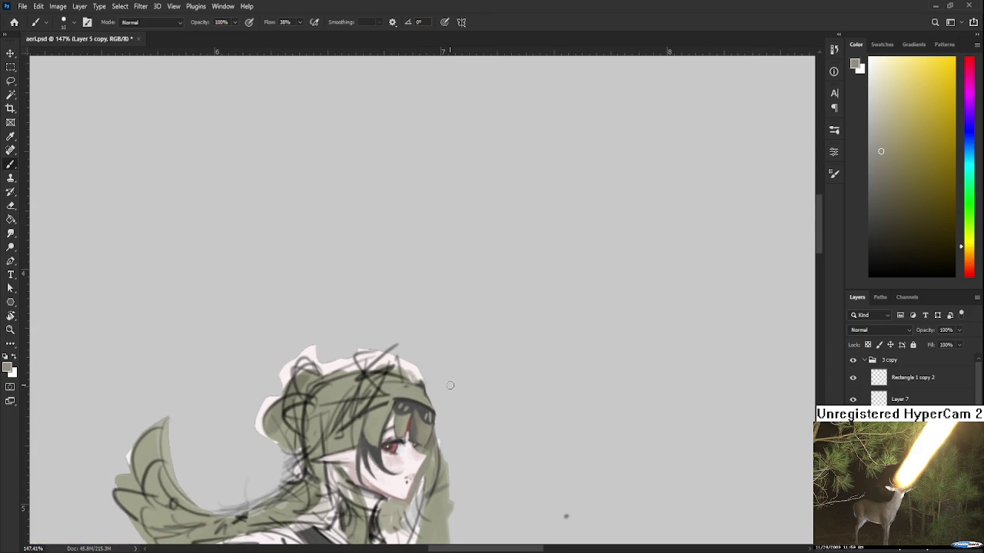
pyautogui.scroll(1, 450, 385)
pyautogui.scroll(1, 449, 385)
pyautogui.scroll(1, 450, 385)
pyautogui.scroll(1, 450, 385)
pyautogui.moveTo(590, 543); pyautogui.dragTo(596, 453)
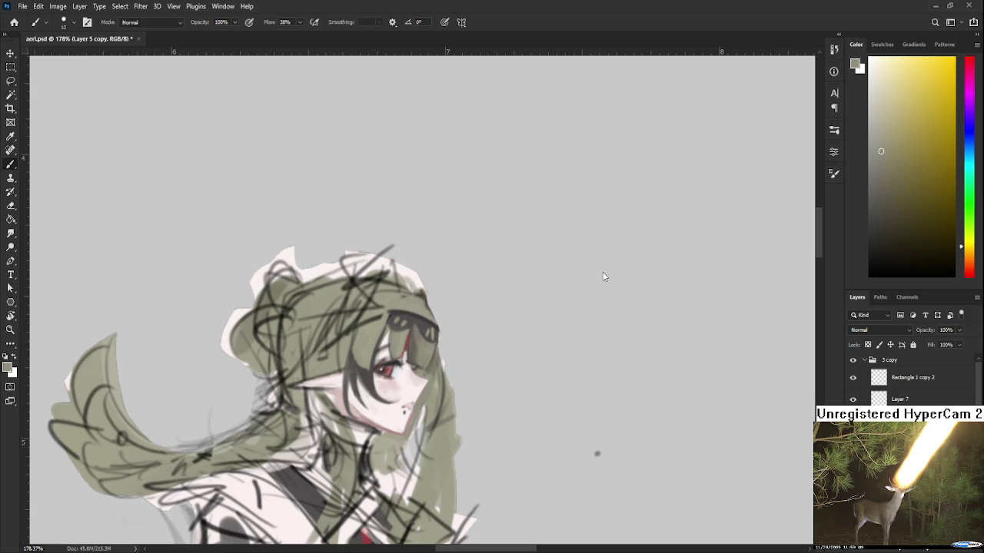
# Lighten the hair just left of the headband with warm yellow-olive tones
pyautogui.moveTo(395, 302); pyautogui.dragTo(419, 322)
pyautogui.keyDown('alt'); pyautogui.click(415, 331); pyautogui.keyUp('alt')
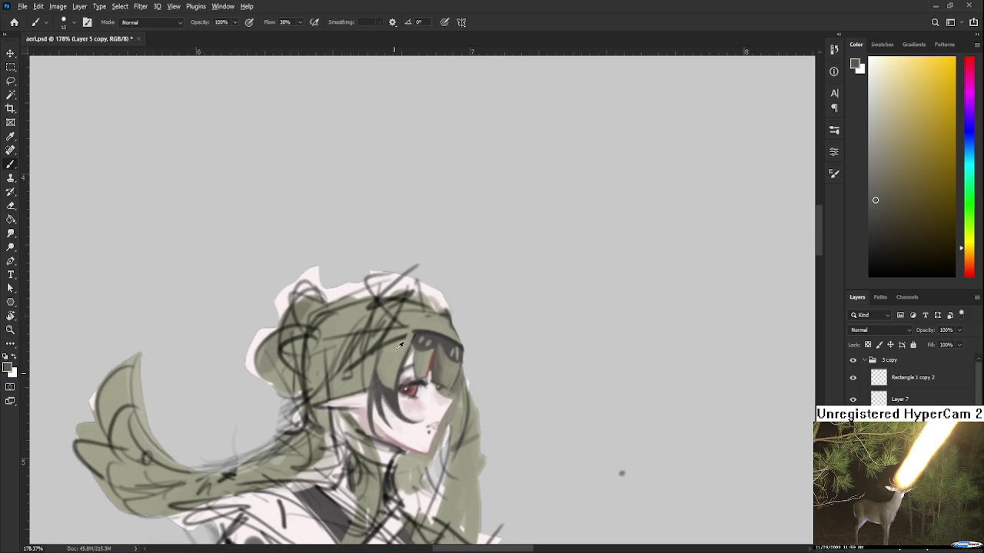
pyautogui.keyDown('alt'); pyautogui.click(419, 319); pyautogui.keyUp('alt')
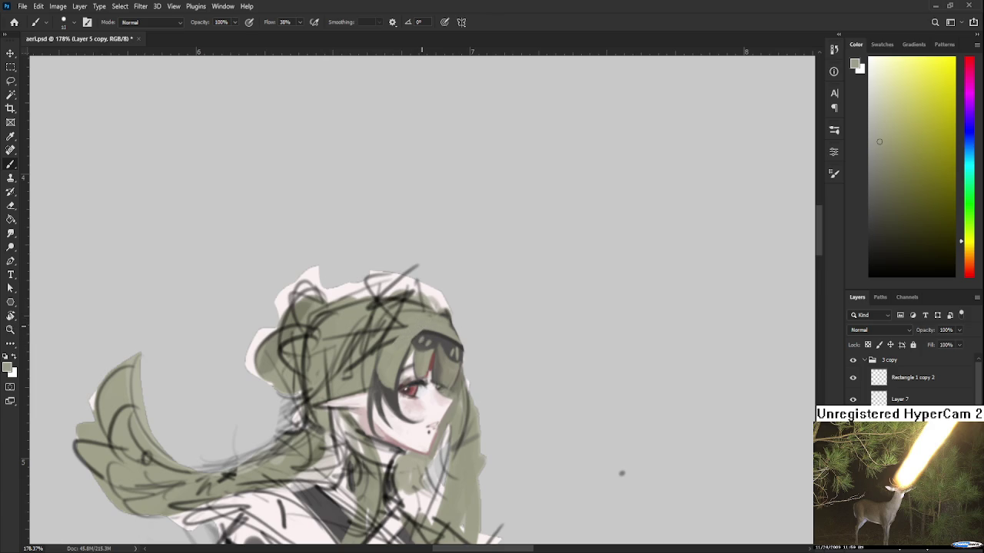
pyautogui.moveTo(396, 329); pyautogui.dragTo(402, 342)
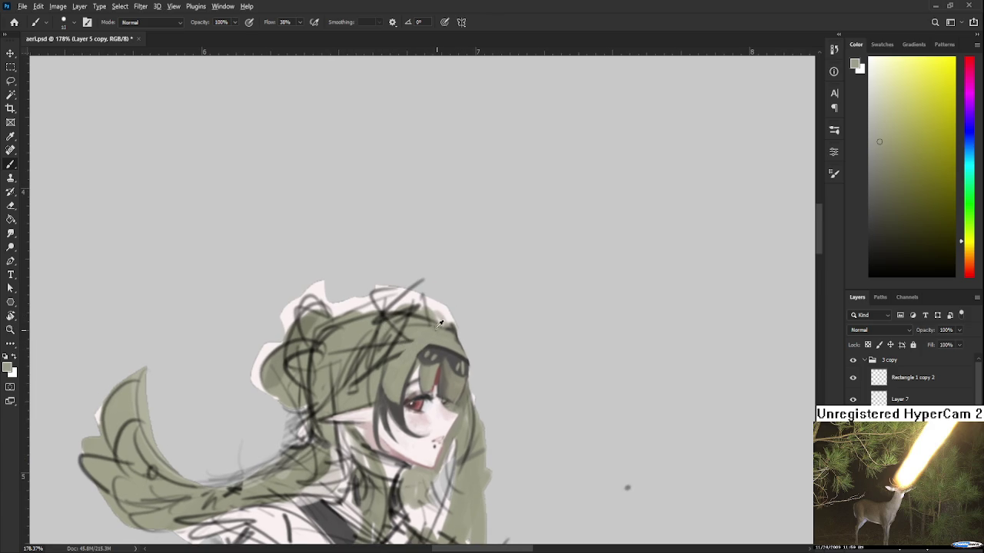
pyautogui.keyDown('alt'); pyautogui.click(436, 321); pyautogui.keyUp('alt')
pyautogui.keyDown('alt'); pyautogui.click(428, 329); pyautogui.keyUp('alt')
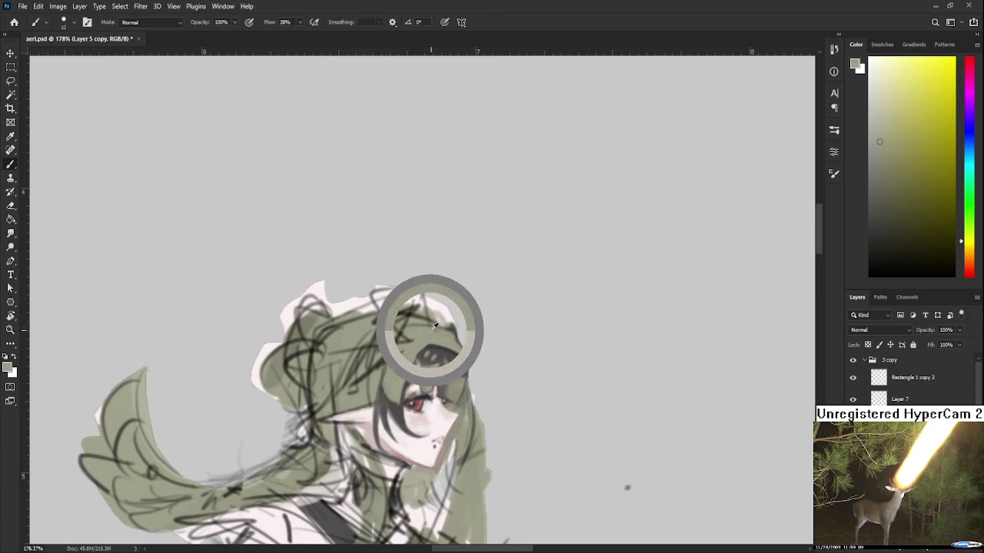
pyautogui.keyDown('alt'); pyautogui.click(435, 329); pyautogui.keyUp('alt')
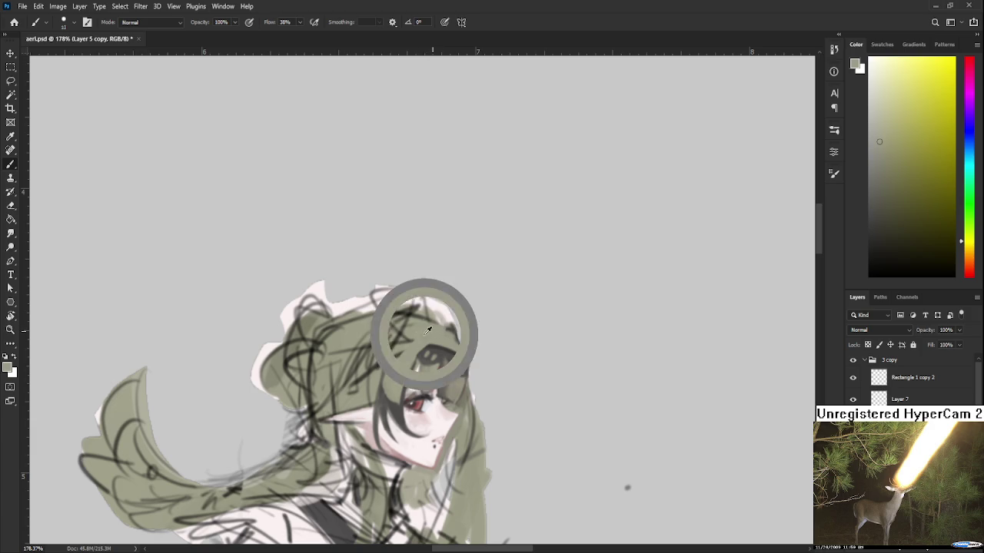
pyautogui.keyDown('alt'); pyautogui.click(423, 340); pyautogui.keyUp('alt')
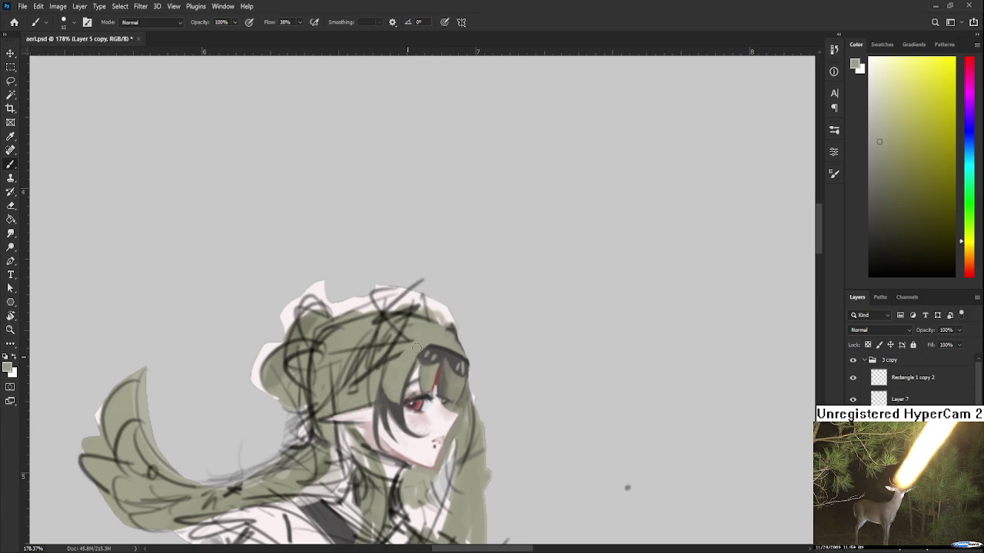
pyautogui.moveTo(403, 360); pyautogui.dragTo(410, 356)
pyautogui.keyDown('alt'); pyautogui.click(418, 358); pyautogui.keyUp('alt')
pyautogui.keyDown('alt'); pyautogui.click(407, 358); pyautogui.keyUp('alt')
pyautogui.moveTo(412, 358); pyautogui.dragTo(399, 376)
# Paint a small dark brownish-grey horn on top of the headband
pyautogui.moveTo(439, 341)
pyautogui.mouseDown()
pyautogui.moveTo(416, 353)
pyautogui.moveTo(395, 399)
pyautogui.mouseUp()
pyautogui.keyDown('alt'); pyautogui.click(375, 447); pyautogui.keyUp('alt')
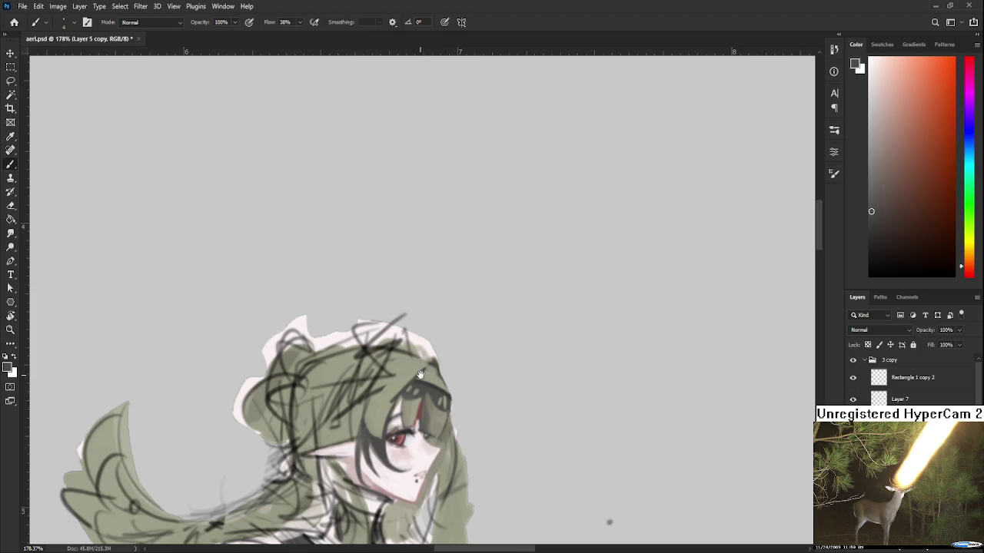
pyautogui.moveTo(421, 374); pyautogui.dragTo(403, 394)
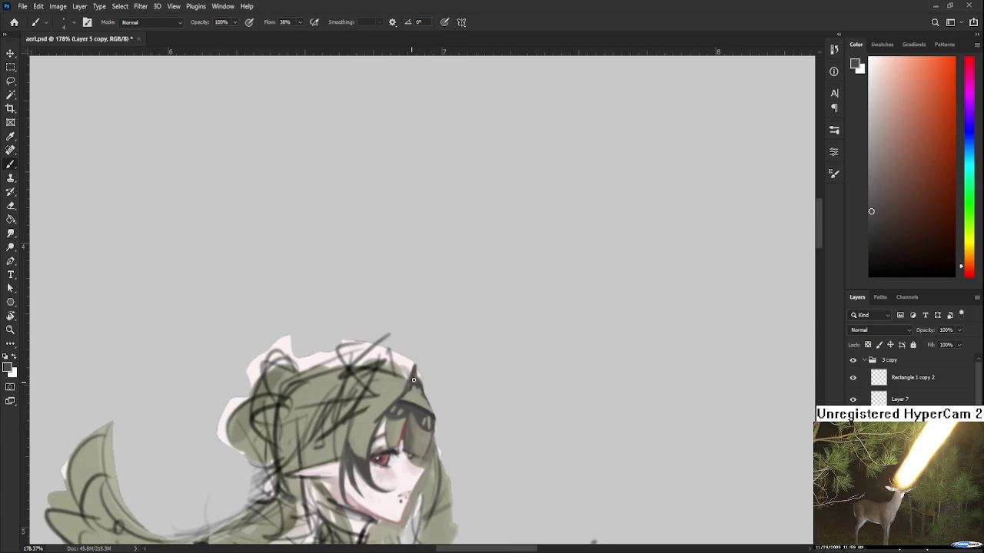
pyautogui.keyDown('alt'); pyautogui.click(416, 388); pyautogui.keyUp('alt')
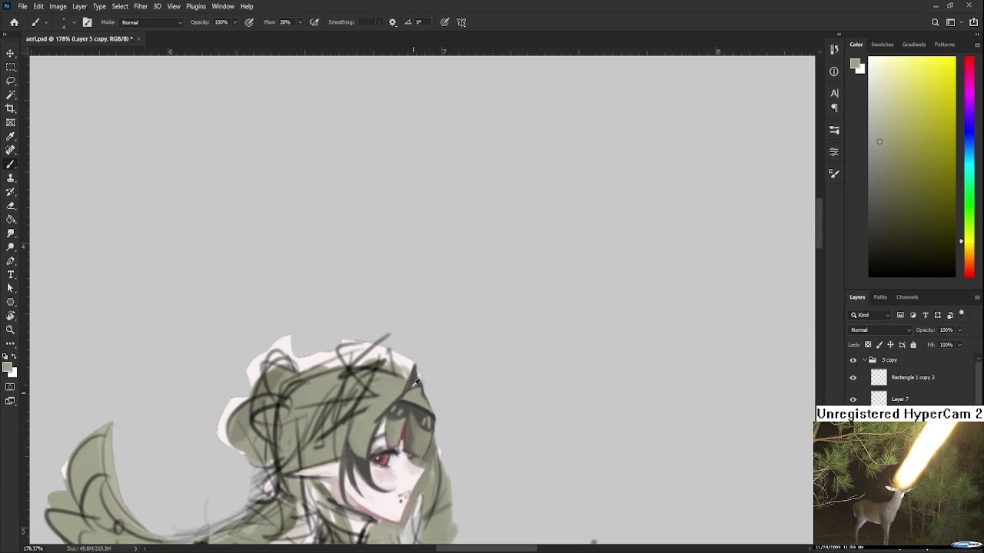
pyautogui.keyDown('alt'); pyautogui.click(416, 382); pyautogui.keyUp('alt')
pyautogui.keyDown('alt'); pyautogui.click(408, 386); pyautogui.keyUp('alt')
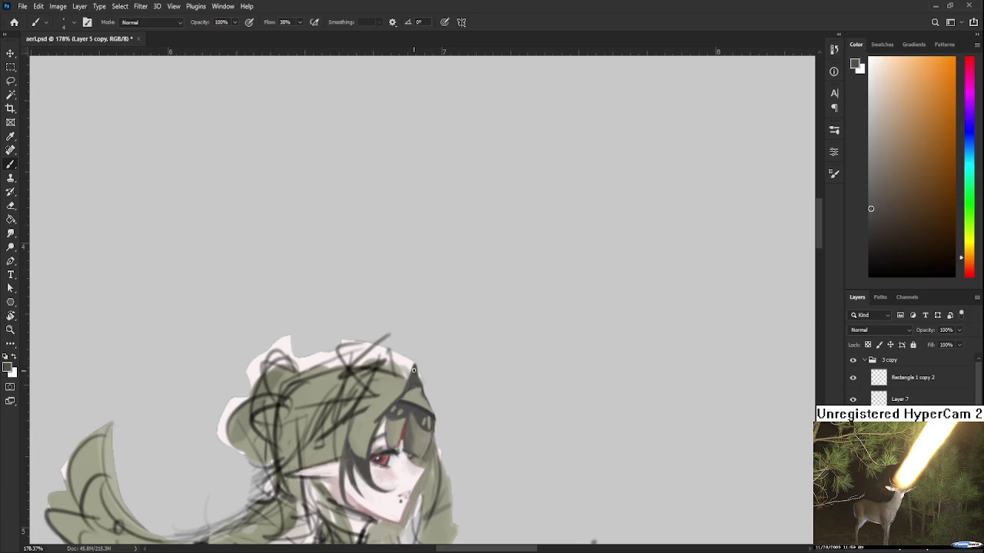
pyautogui.keyDown('alt'); pyautogui.click(418, 382); pyautogui.keyUp('alt')
pyautogui.moveTo(418, 382); pyautogui.dragTo(433, 354)
pyautogui.keyDown('alt'); pyautogui.click(424, 352); pyautogui.keyUp('alt')
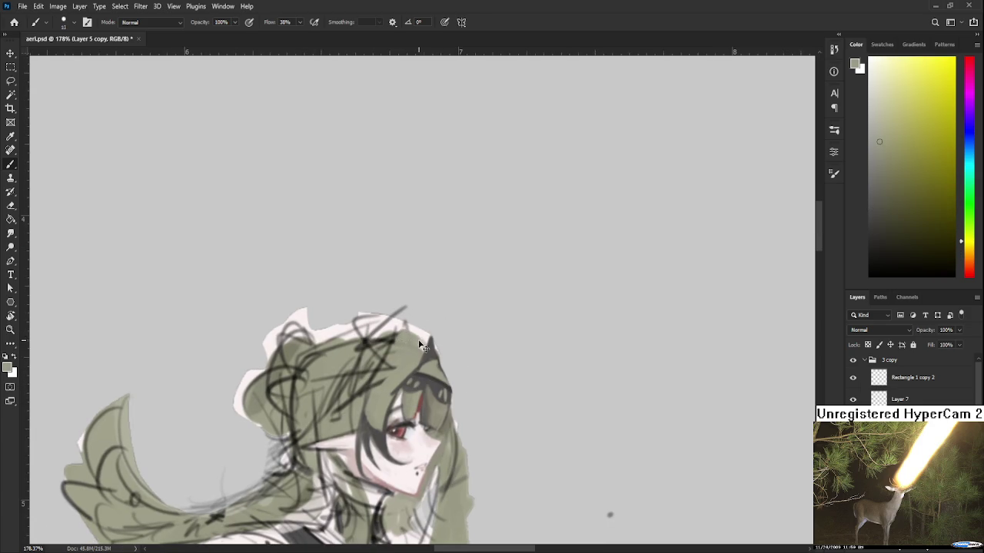
# Sample the pale pink of the clothing and bring the robe and body into view
pyautogui.moveTo(361, 438); pyautogui.dragTo(414, 306)
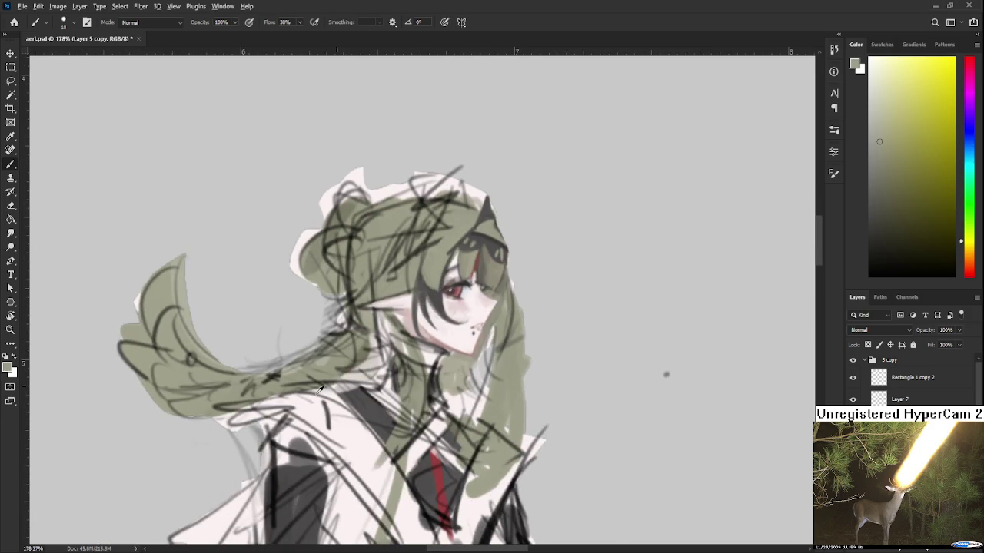
pyautogui.keyDown('alt'); pyautogui.click(250, 440); pyautogui.keyUp('alt')
pyautogui.moveTo(242, 474)
pyautogui.mouseDown()
pyautogui.moveTo(347, 366)
pyautogui.moveTo(378, 250)
pyautogui.mouseUp()
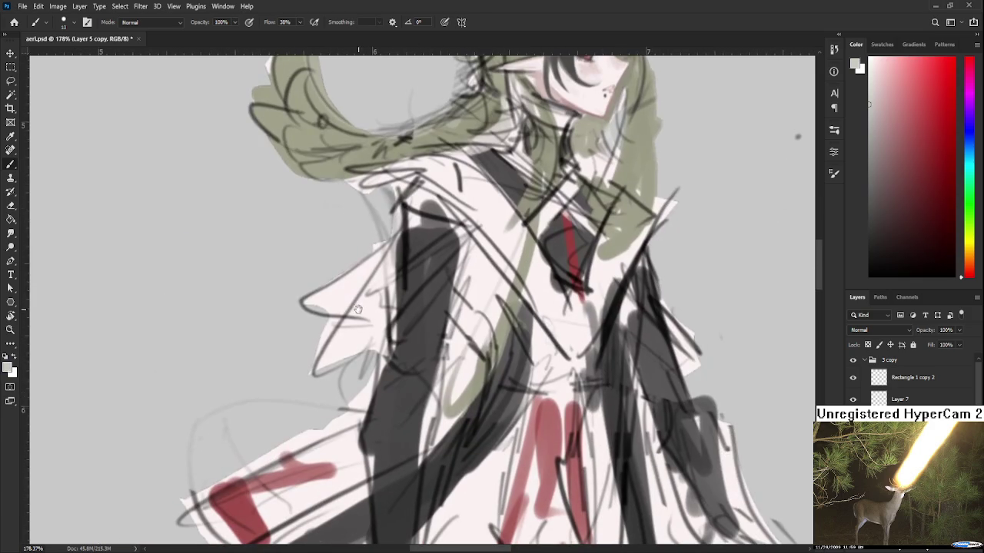
pyautogui.scroll(-3, 357, 304)
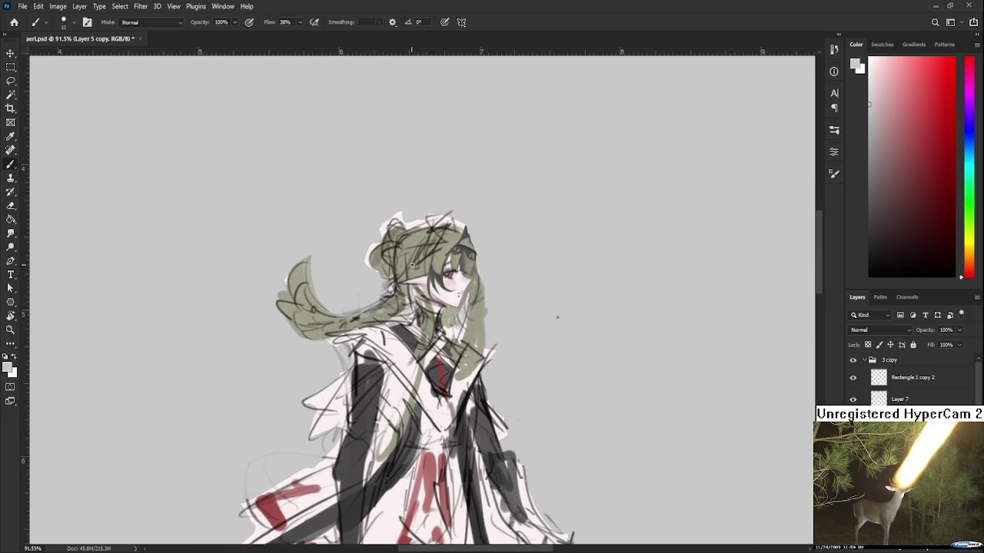
# Brush a light grey from the Color panel over the hair beside the headband
pyautogui.scroll(2, 431, 246)
pyautogui.click(877, 117)
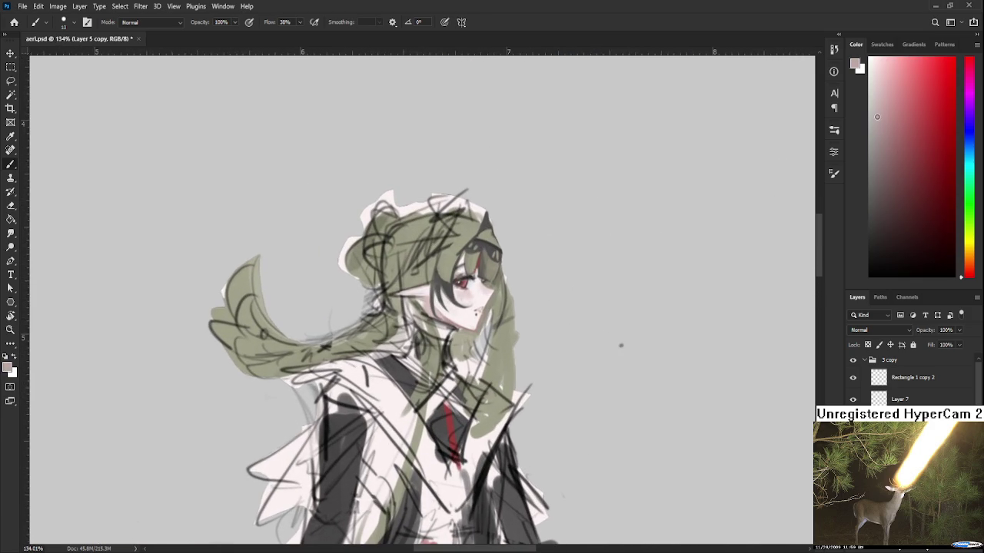
pyautogui.moveTo(383, 334); pyautogui.dragTo(364, 345)
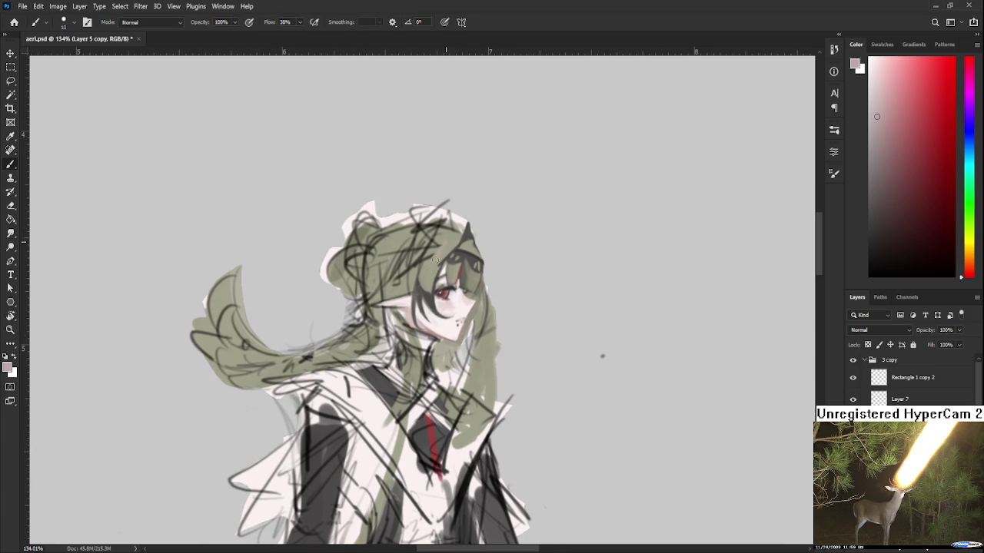
pyautogui.moveTo(455, 246); pyautogui.dragTo(401, 315)
pyautogui.click(869, 136)
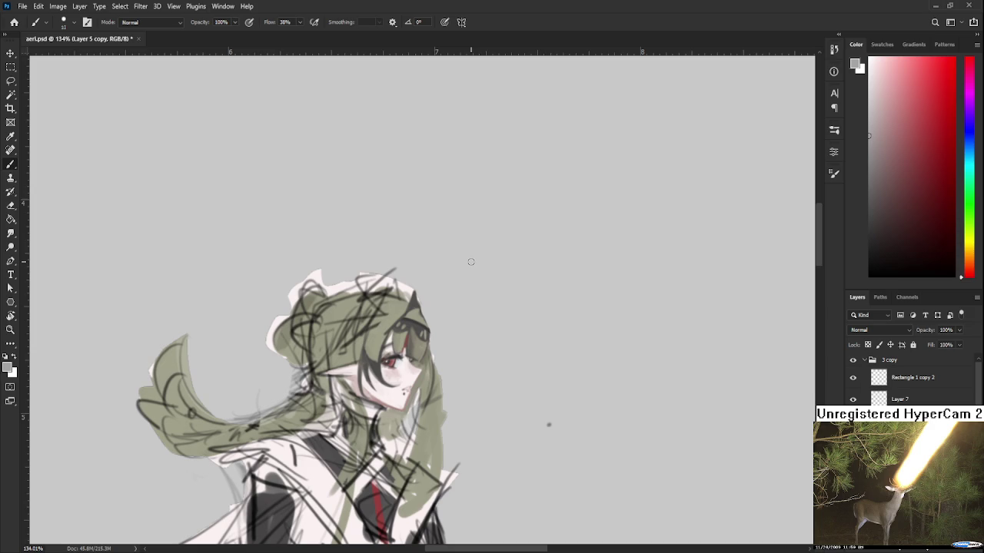
pyautogui.moveTo(384, 325)
pyautogui.mouseDown()
pyautogui.moveTo(392, 332)
pyautogui.moveTo(386, 308)
pyautogui.mouseUp()
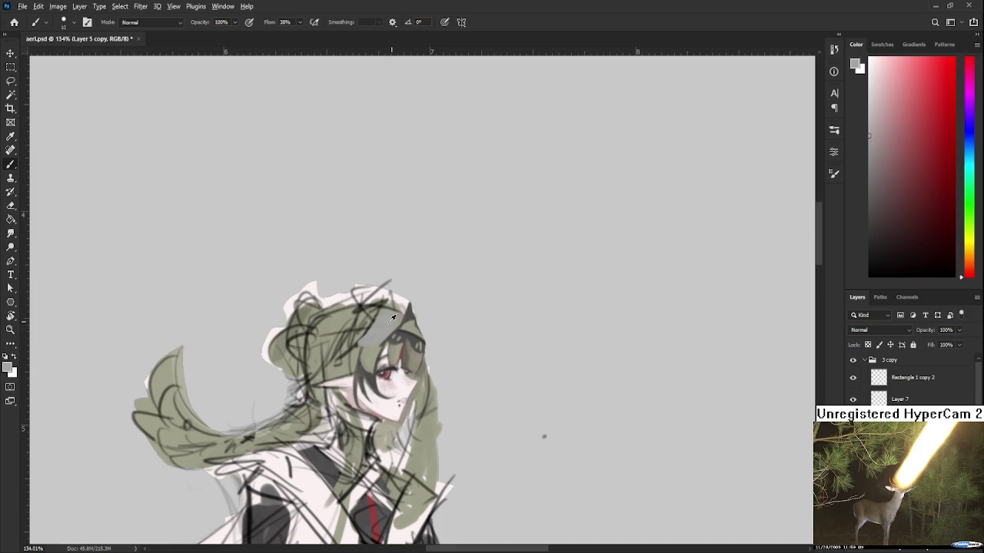
pyautogui.keyDown('alt'); pyautogui.click(382, 312); pyautogui.keyUp('alt')
pyautogui.keyDown('alt'); pyautogui.click(389, 310); pyautogui.keyUp('alt')
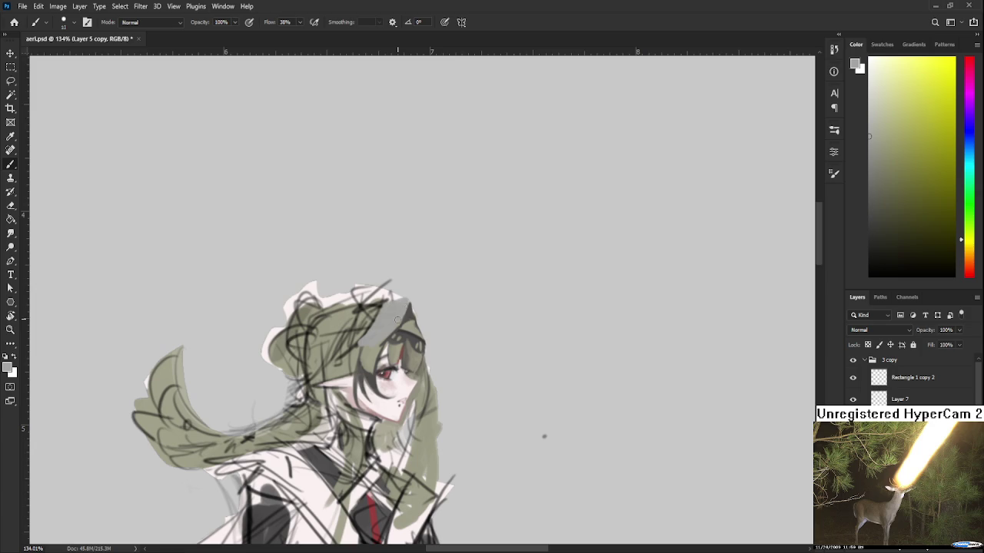
pyautogui.moveTo(410, 301); pyautogui.dragTo(393, 333)
# Paint a grey stroke over the hair above the headband
pyautogui.press('e')
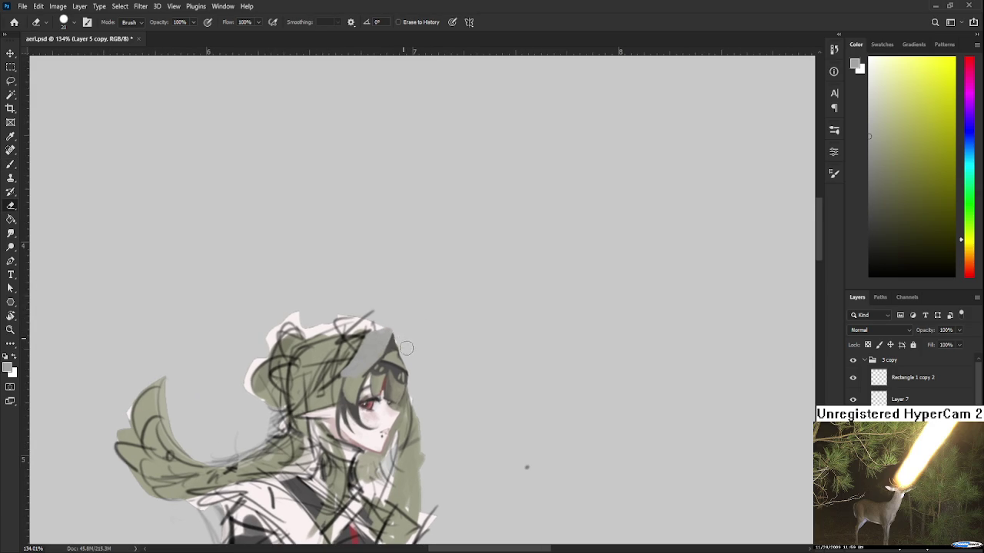
pyautogui.moveTo(402, 345)
pyautogui.mouseDown()
pyautogui.moveTo(435, 319)
pyautogui.moveTo(402, 325)
pyautogui.mouseUp()
pyautogui.press('b')
pyautogui.moveTo(352, 367); pyautogui.dragTo(392, 352)
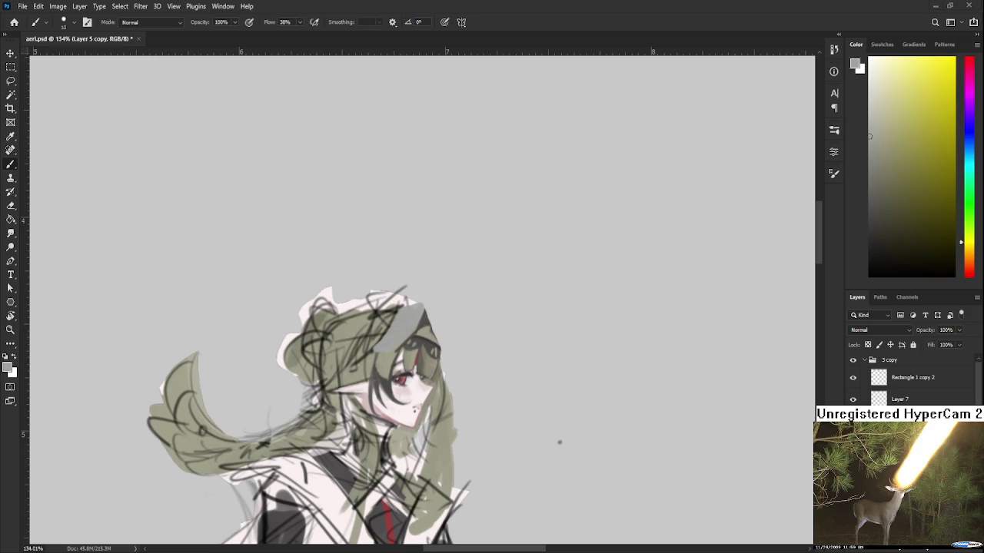
# Sample greyish-olive, light grey, orange-tan and yellow-olive tones from the hair
pyautogui.moveTo(398, 355); pyautogui.dragTo(428, 313)
pyautogui.keyDown('alt'); pyautogui.click(444, 289); pyautogui.keyUp('alt')
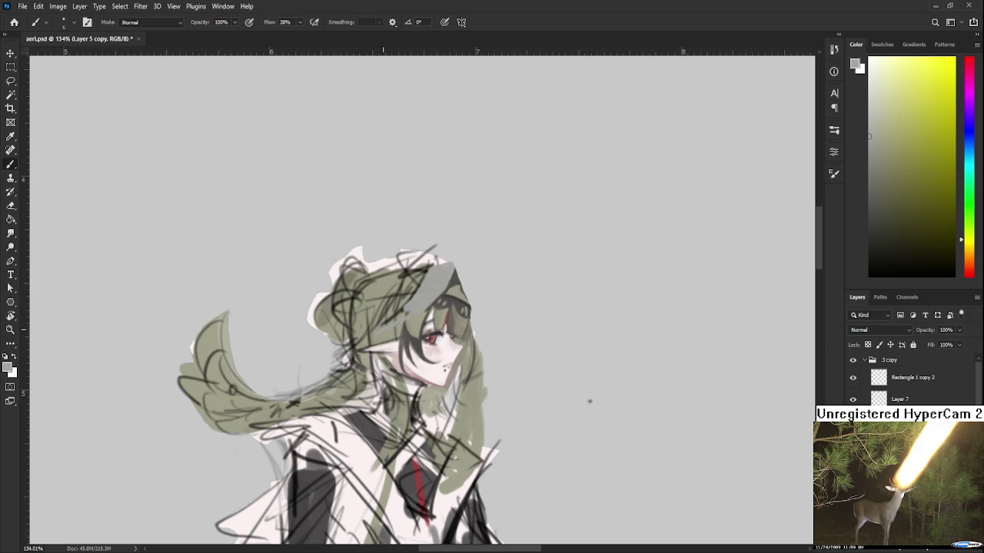
pyautogui.moveTo(392, 318); pyautogui.dragTo(408, 312)
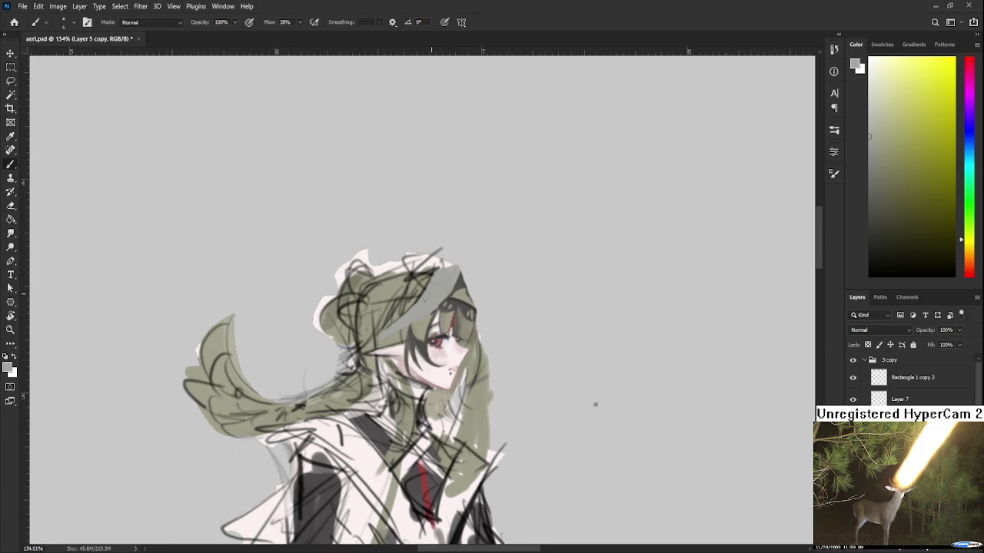
pyautogui.keyDown('alt'); pyautogui.click(395, 332); pyautogui.keyUp('alt')
pyautogui.moveTo(431, 311); pyautogui.dragTo(410, 347)
pyautogui.keyDown('alt'); pyautogui.click(404, 348); pyautogui.keyUp('alt')
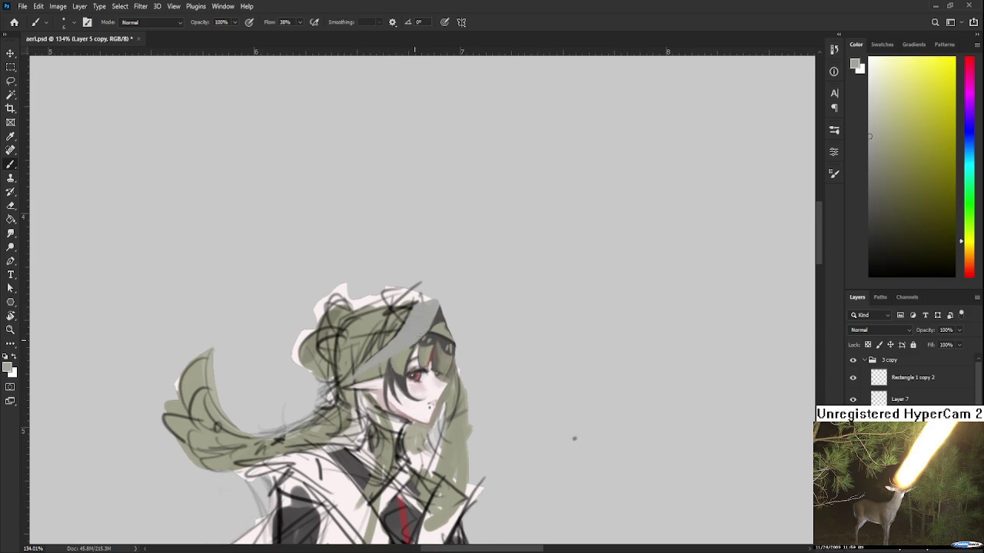
pyautogui.keyDown('alt'); pyautogui.click(408, 312); pyautogui.keyUp('alt')
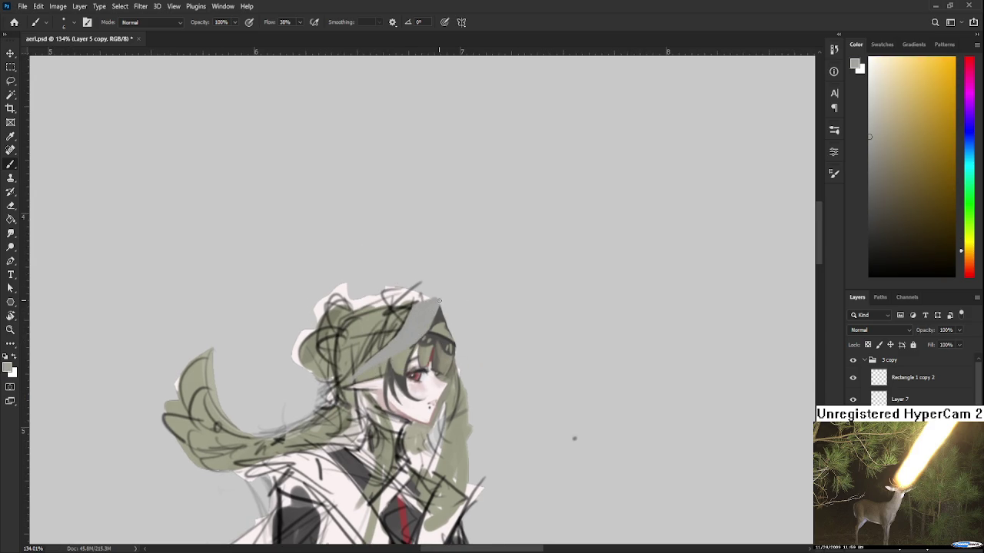
pyautogui.keyDown('alt'); pyautogui.click(436, 299); pyautogui.keyUp('alt')
pyautogui.keyDown('alt'); pyautogui.click(437, 314); pyautogui.keyUp('alt')
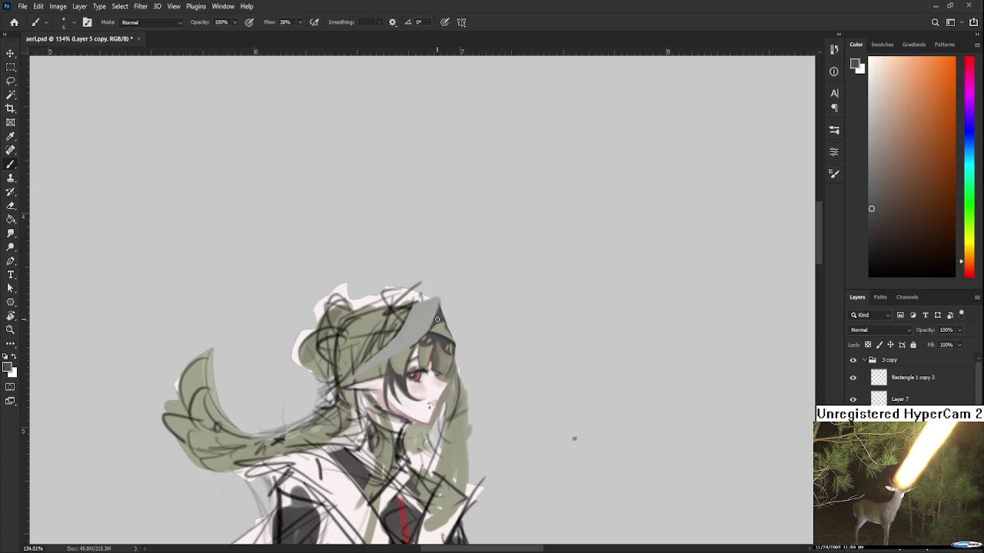
pyautogui.moveTo(416, 318); pyautogui.dragTo(452, 283)
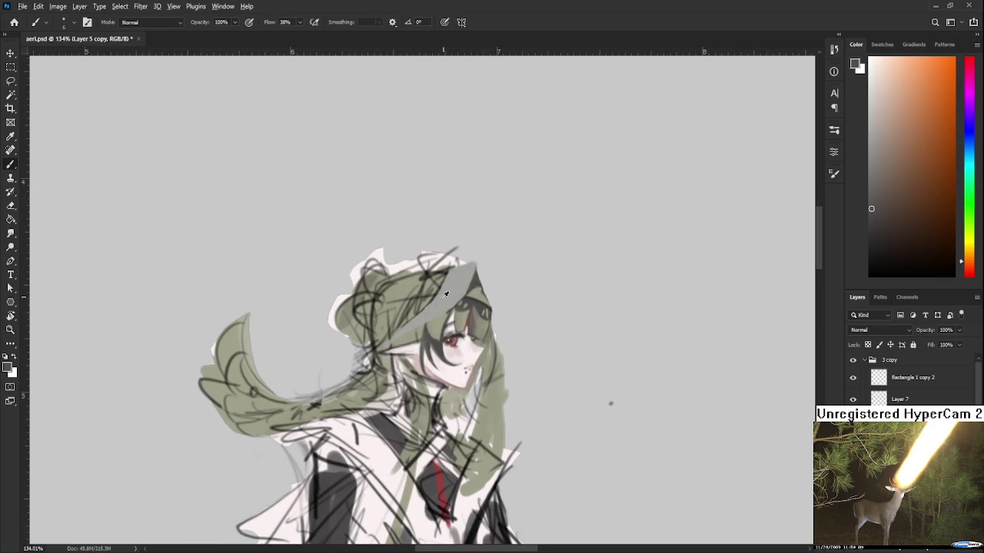
pyautogui.keyDown('alt'); pyautogui.click(437, 305); pyautogui.keyUp('alt')
pyautogui.keyDown('alt'); pyautogui.click(446, 307); pyautogui.keyUp('alt')
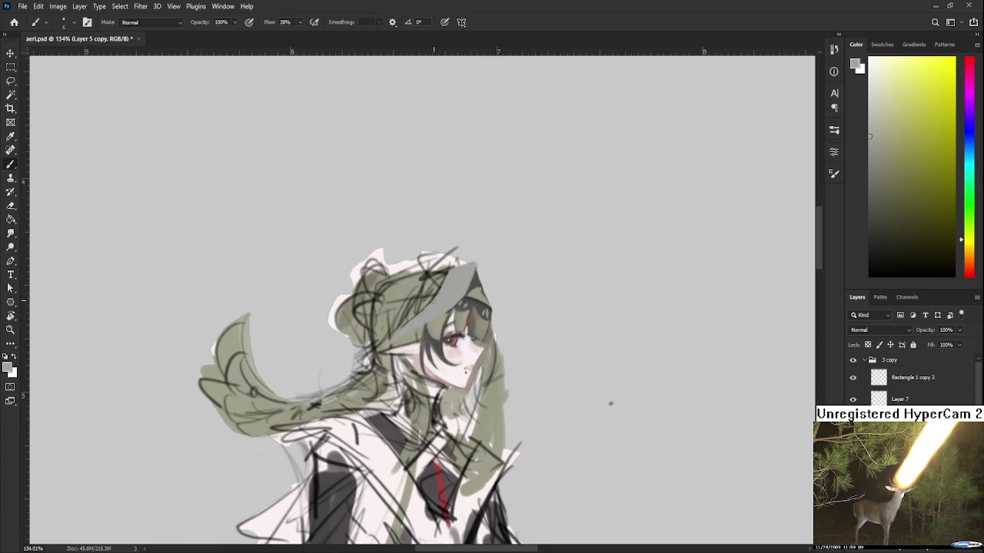
# Paint pale strokes down the hanging hair, then darken them with olive
pyautogui.moveTo(388, 341); pyautogui.dragTo(339, 432)
pyautogui.moveTo(384, 350); pyautogui.dragTo(338, 435)
pyautogui.moveTo(382, 358); pyautogui.dragTo(338, 446)
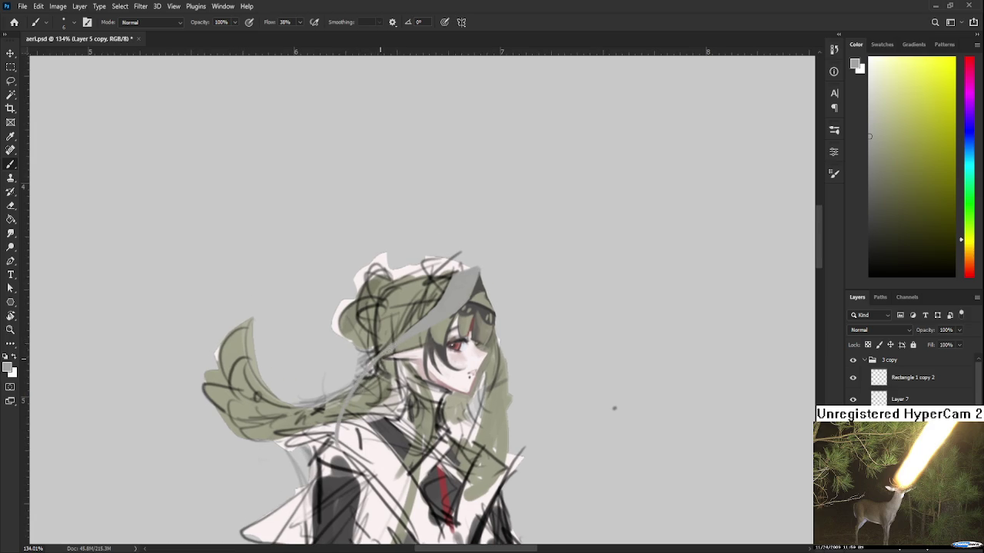
pyautogui.moveTo(380, 354); pyautogui.dragTo(437, 360)
pyautogui.scroll(-3, 419, 350)
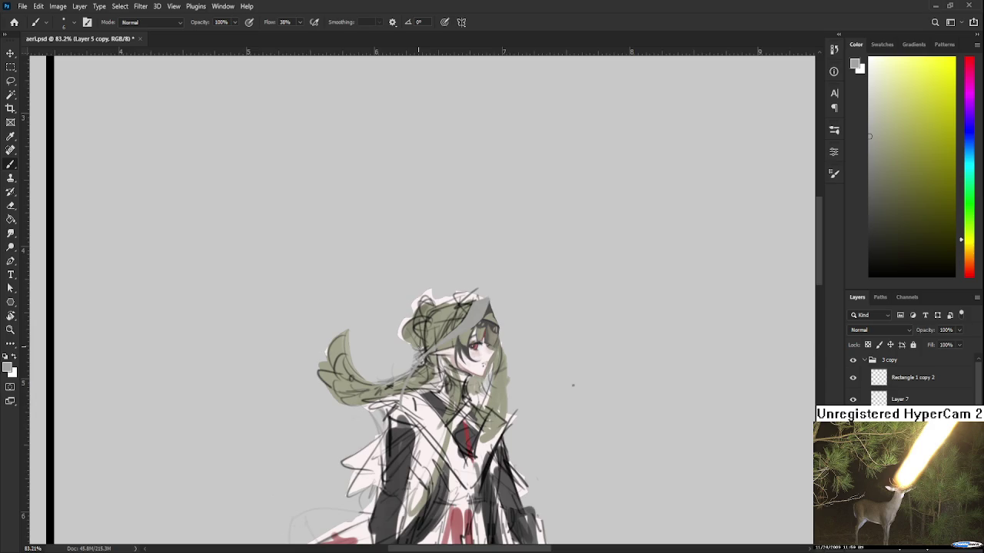
# Sample colours across the face, ending on the red near the eye
pyautogui.scroll(2, 431, 344)
pyautogui.scroll(1, 392, 362)
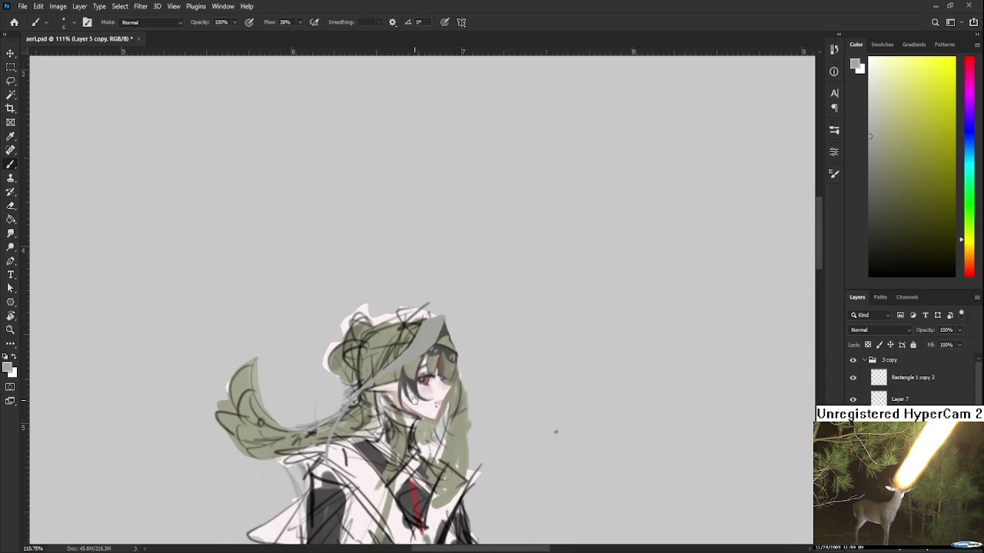
pyautogui.moveTo(379, 399); pyautogui.dragTo(386, 334)
pyautogui.keyDown('alt'); pyautogui.click(351, 361); pyautogui.keyUp('alt')
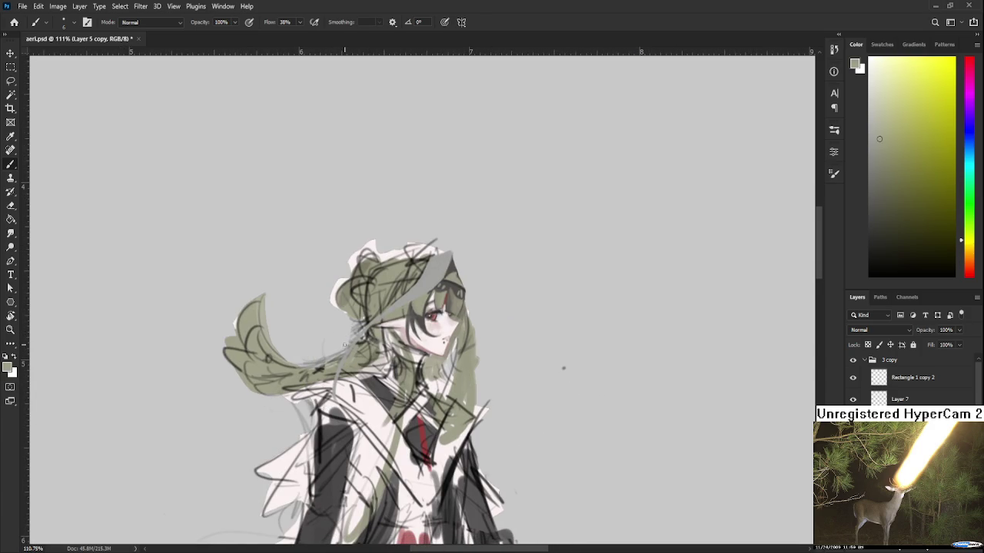
pyautogui.keyDown('alt'); pyautogui.click(356, 343); pyautogui.keyUp('alt')
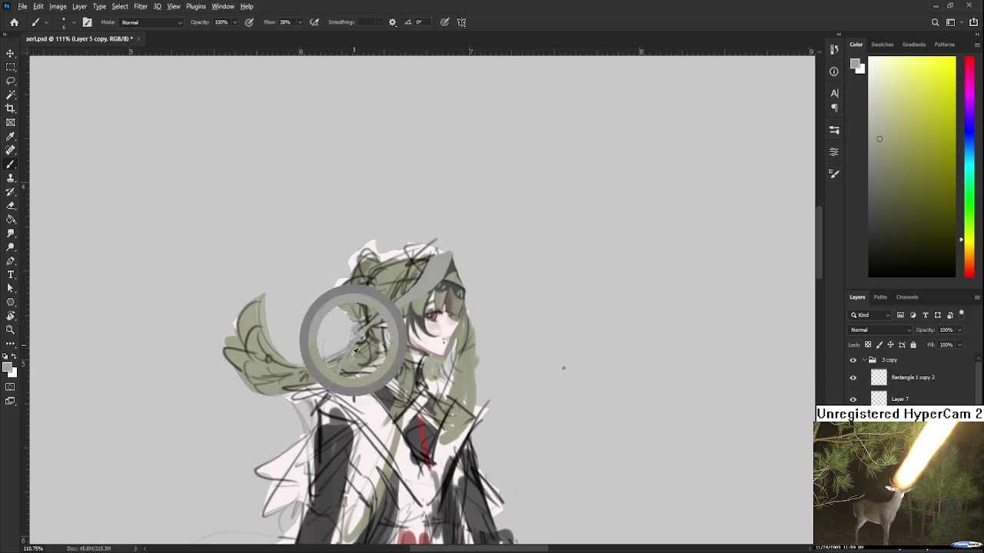
pyautogui.moveTo(370, 336); pyautogui.dragTo(409, 293)
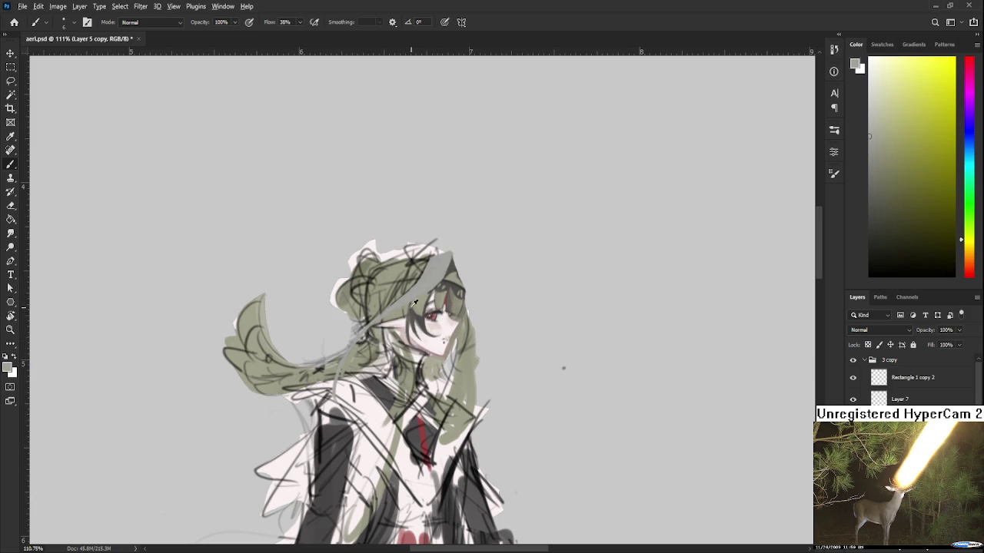
pyautogui.keyDown('alt'); pyautogui.click(392, 320); pyautogui.keyUp('alt')
pyautogui.keyDown('alt'); pyautogui.click(425, 316); pyautogui.keyUp('alt')
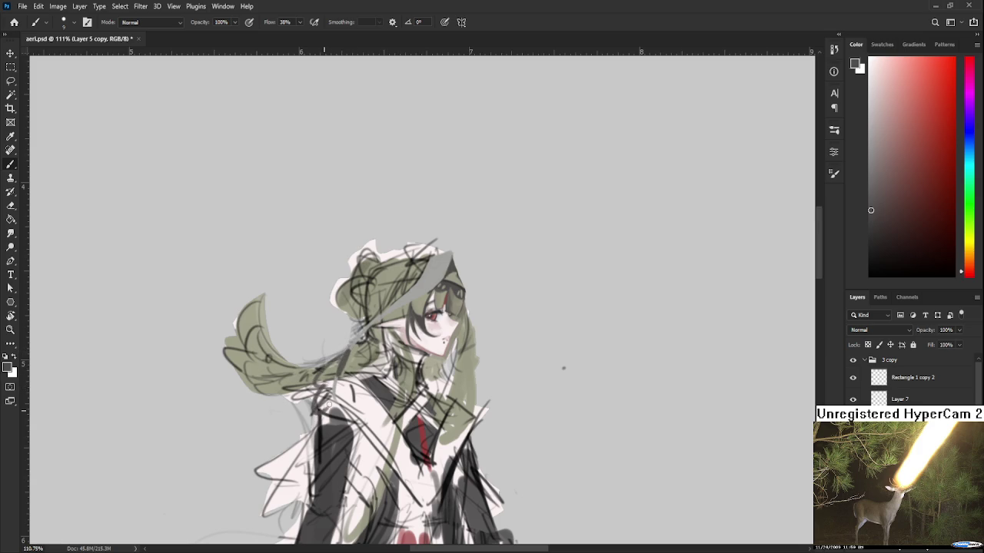
# Brush dark strokes beside the hair at the shoulder and on the chest
pyautogui.moveTo(315, 389); pyautogui.dragTo(322, 427)
pyautogui.moveTo(333, 393); pyautogui.dragTo(327, 416)
pyautogui.moveTo(358, 375)
pyautogui.mouseDown()
pyautogui.moveTo(340, 384)
pyautogui.moveTo(361, 408)
pyautogui.moveTo(353, 396)
pyautogui.mouseUp()
pyautogui.keyDown('alt'); pyautogui.click(372, 401); pyautogui.keyUp('alt')
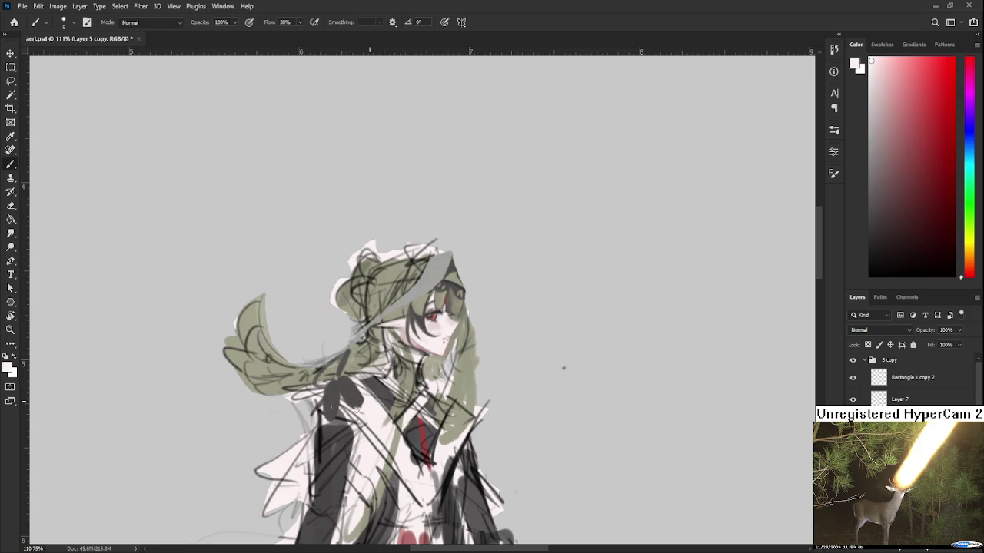
pyautogui.keyDown('alt'); pyautogui.click(367, 398); pyautogui.keyUp('alt')
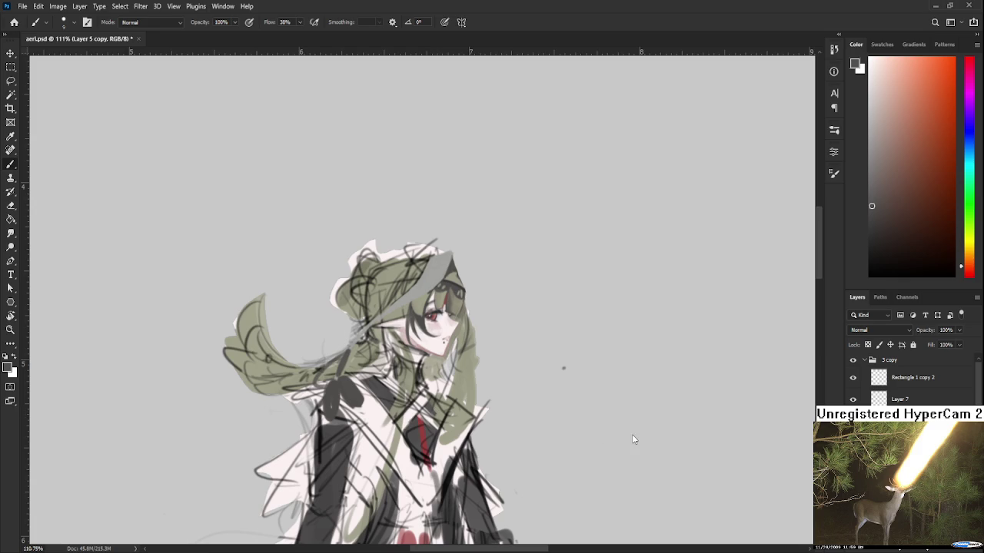
# Shade the collar dark grey, then paint grey-olive from the hair over it
pyautogui.moveTo(333, 360); pyautogui.dragTo(350, 338)
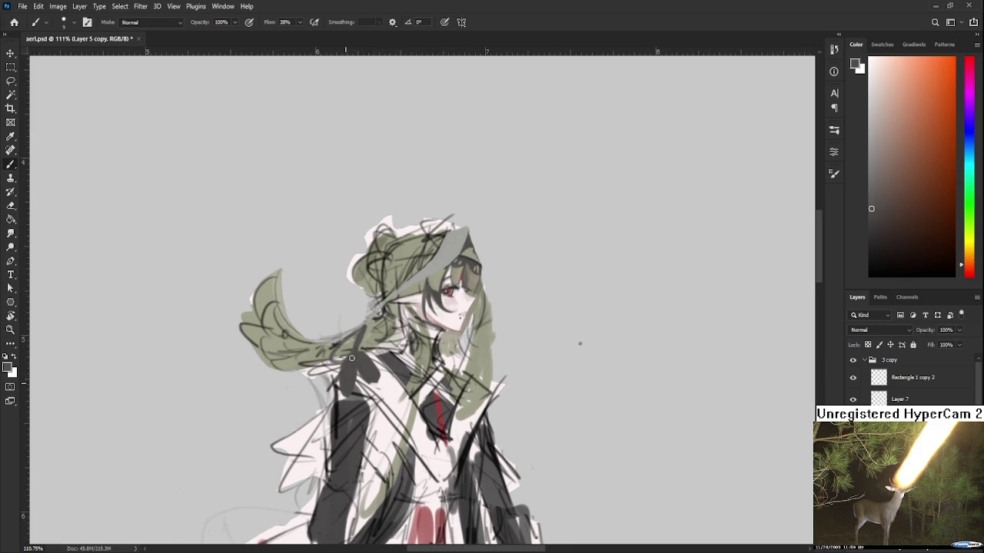
pyautogui.moveTo(355, 337)
pyautogui.mouseDown()
pyautogui.moveTo(336, 360)
pyautogui.moveTo(346, 351)
pyautogui.mouseUp()
pyautogui.keyDown('alt'); pyautogui.click(351, 340); pyautogui.keyUp('alt')
pyautogui.keyDown('alt'); pyautogui.click(409, 288); pyautogui.keyUp('alt')
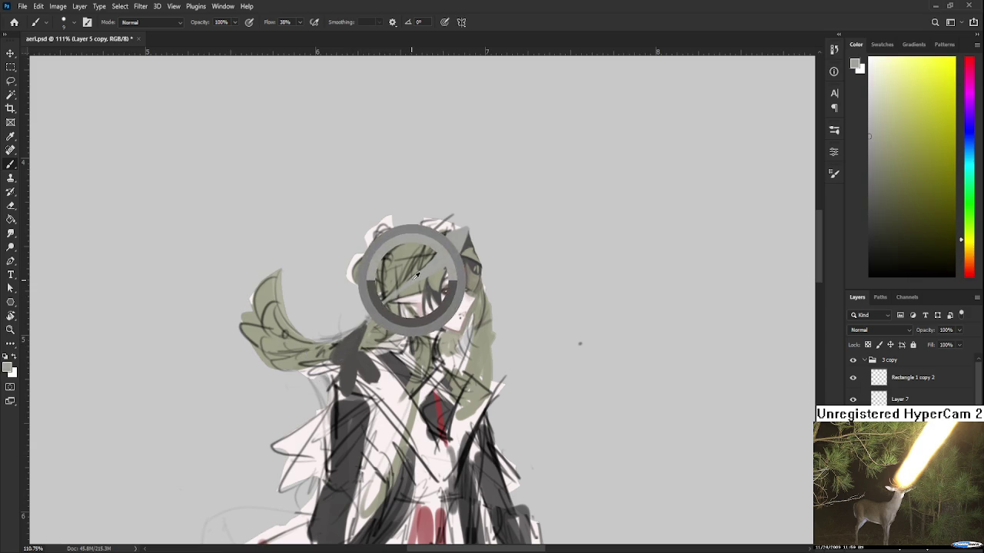
pyautogui.moveTo(346, 347); pyautogui.dragTo(352, 338)
# Sample orange-brown and brownish-grey tones from the collar and paint a dark grey collar stroke
pyautogui.keyDown('alt'); pyautogui.click(358, 340); pyautogui.keyUp('alt')
pyautogui.keyDown('alt'); pyautogui.click(356, 354); pyautogui.keyUp('alt')
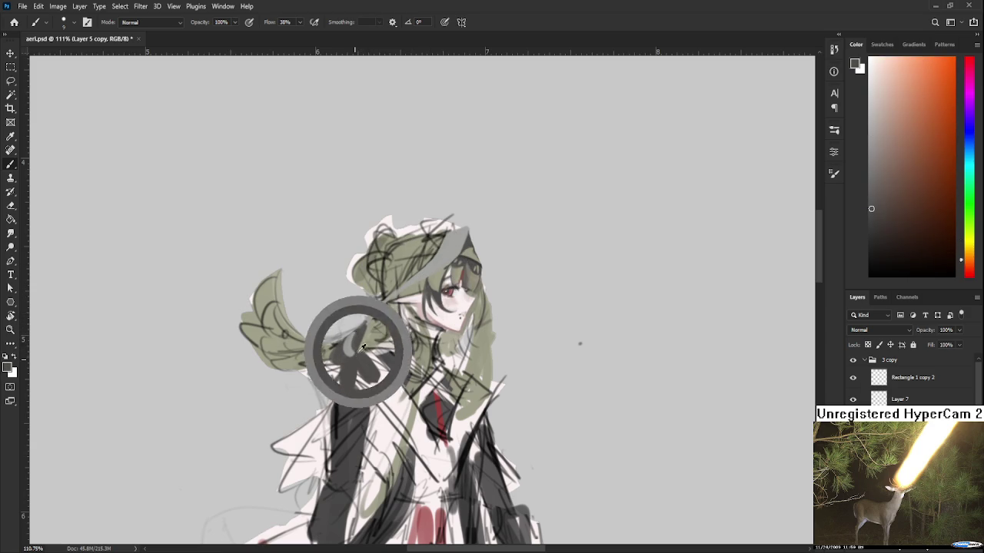
pyautogui.keyDown('alt'); pyautogui.click(351, 347); pyautogui.keyUp('alt')
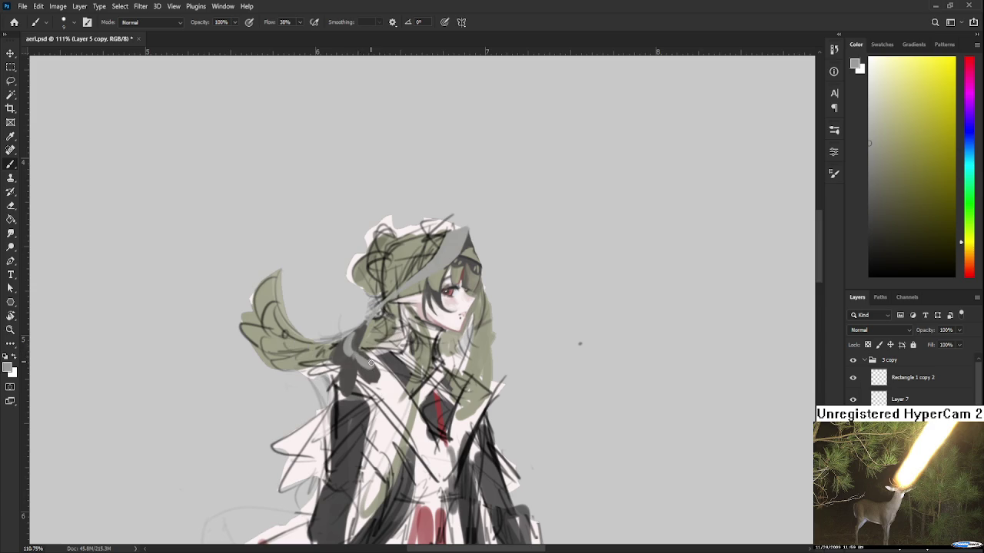
pyautogui.keyDown('alt'); pyautogui.click(365, 359); pyautogui.keyUp('alt')
pyautogui.keyDown('alt'); pyautogui.click(364, 359); pyautogui.keyUp('alt')
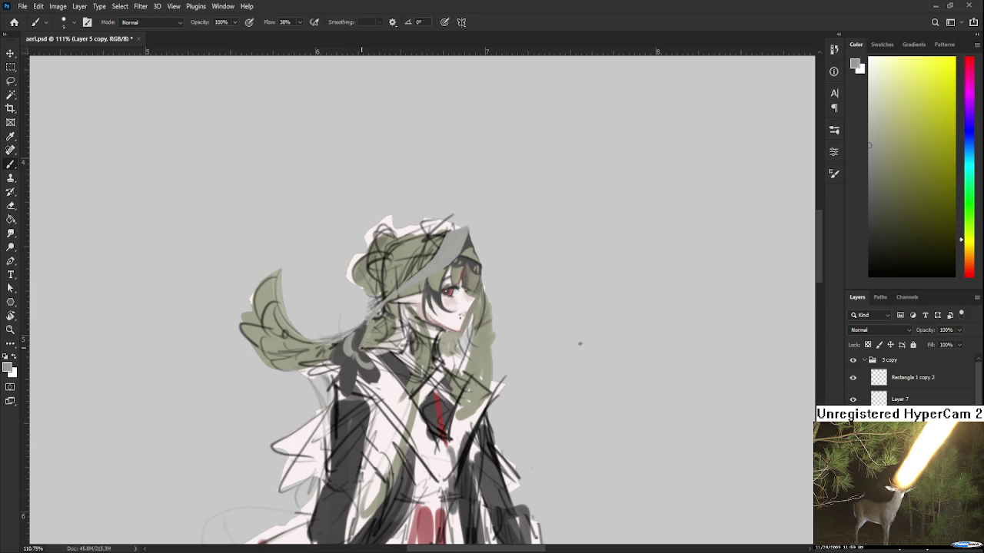
pyautogui.moveTo(366, 350); pyautogui.dragTo(379, 361)
pyautogui.keyDown('alt'); pyautogui.click(364, 359); pyautogui.keyUp('alt')
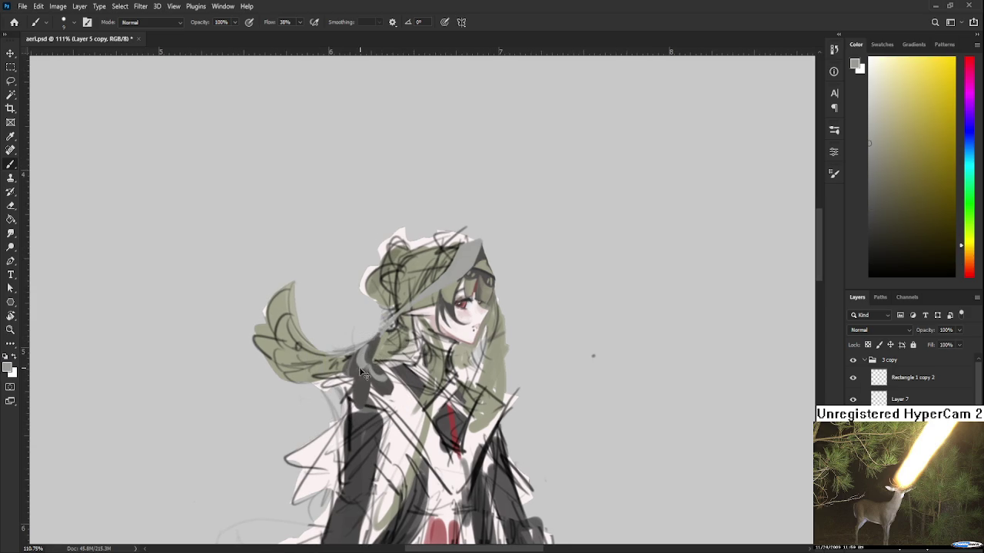
pyautogui.keyDown('alt'); pyautogui.click(355, 365); pyautogui.keyUp('alt')
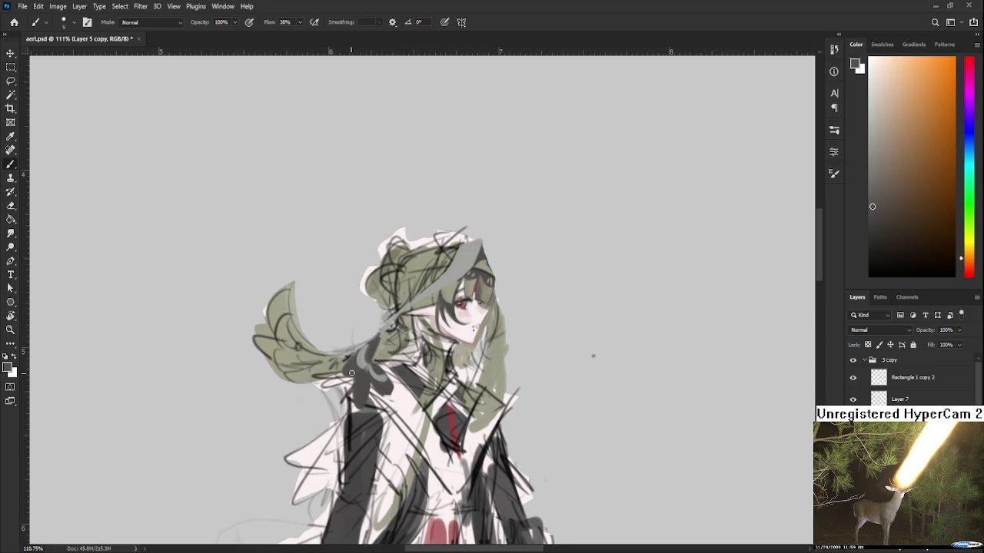
pyautogui.moveTo(352, 366); pyautogui.dragTo(361, 378)
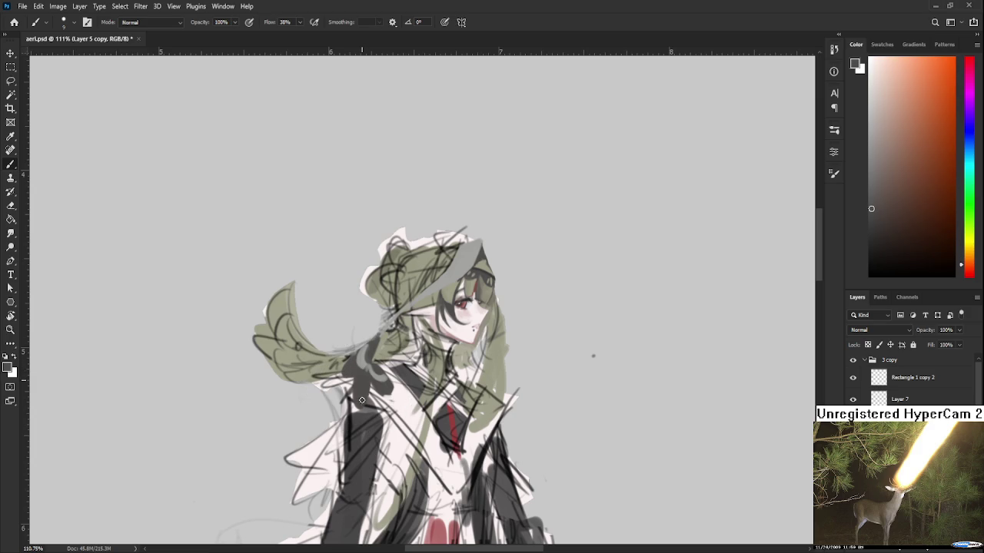
# Sample yellow and orange tones lower on the figure, then undo the last stroke
pyautogui.moveTo(350, 399); pyautogui.dragTo(369, 382)
pyautogui.keyDown('alt'); pyautogui.click(353, 384); pyautogui.keyUp('alt')
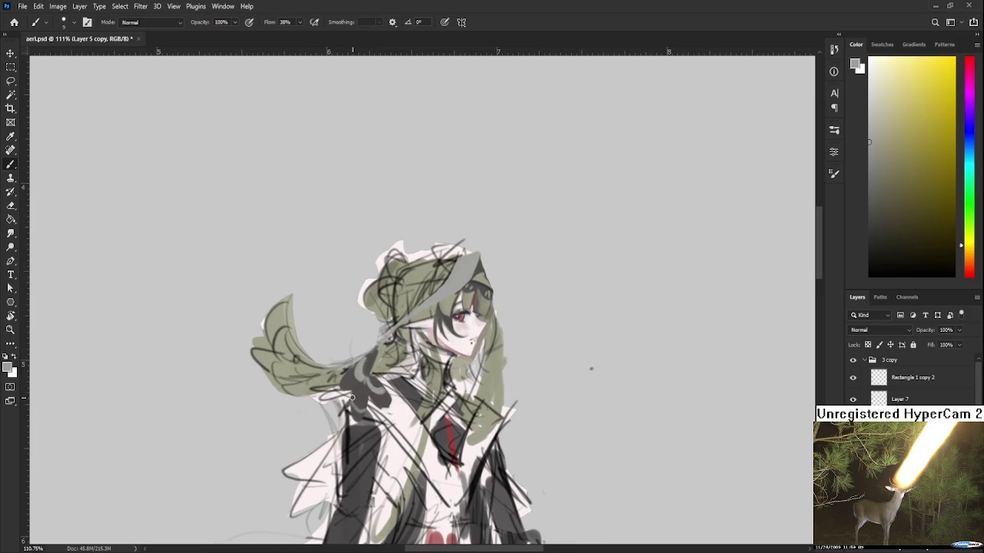
pyautogui.keyDown('alt'); pyautogui.click(363, 395); pyautogui.keyUp('alt')
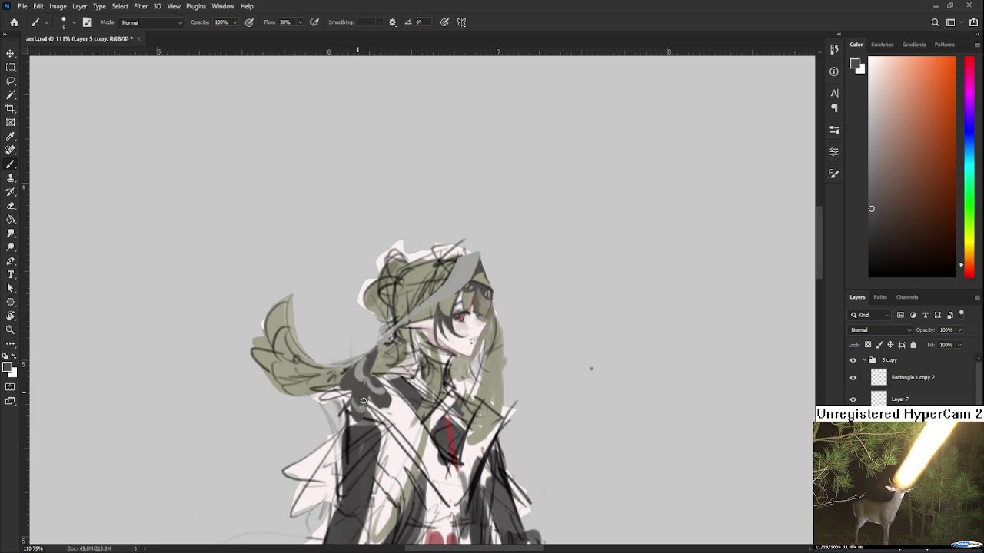
pyautogui.keyDown('alt'); pyautogui.click(361, 409); pyautogui.keyUp('alt')
pyautogui.keyDown('alt'); pyautogui.click(363, 400); pyautogui.keyUp('alt')
pyautogui.keyDown('alt'); pyautogui.click(366, 406); pyautogui.keyUp('alt')
pyautogui.hotkey('ctrl', 'z')
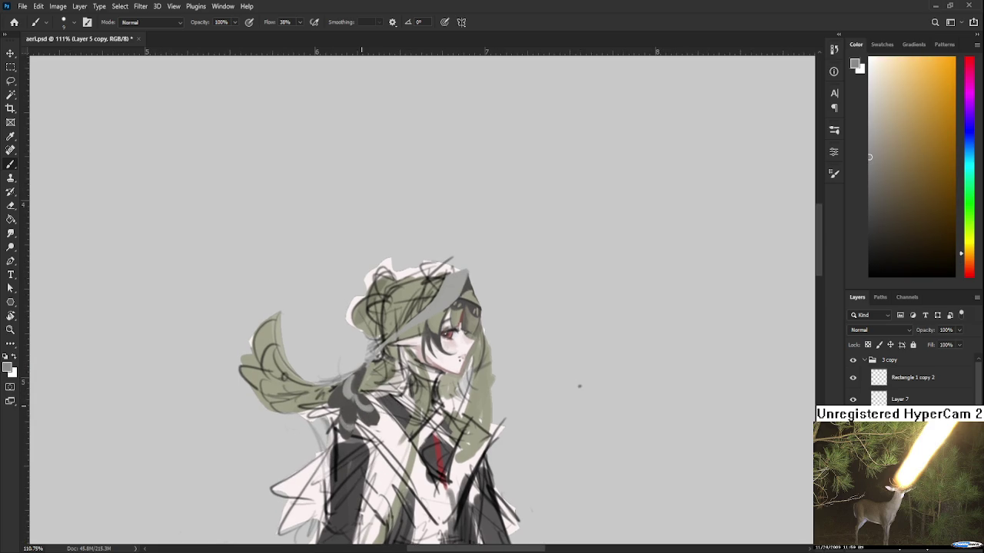
# Undo more strokes and sample dark red-orange, pale yellow-grey, and the red of the eye
pyautogui.scroll(1, 361, 393)
pyautogui.scroll(1, 361, 388)
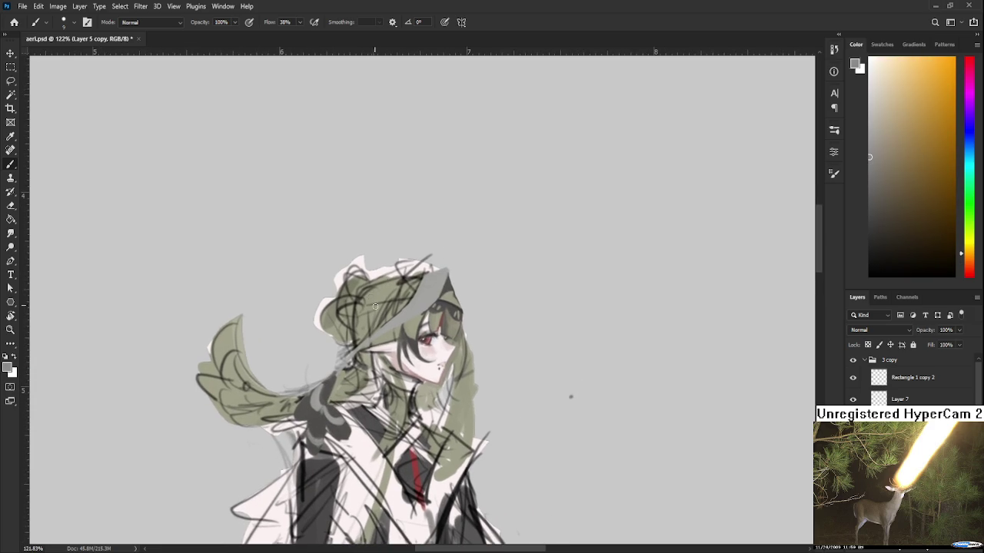
pyautogui.keyDown('alt'); pyautogui.click(330, 383); pyautogui.keyUp('alt')
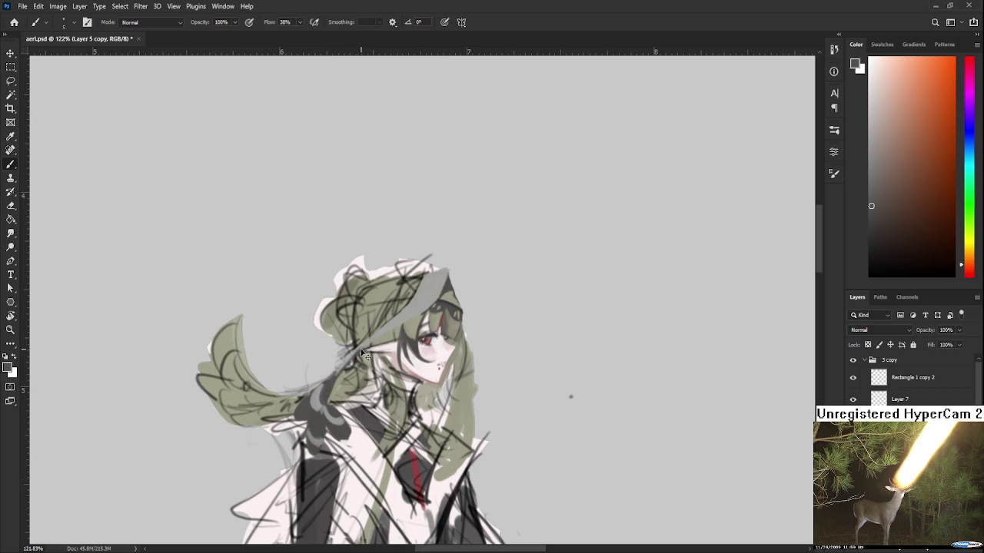
pyautogui.keyDown('alt'); pyautogui.click(390, 326); pyautogui.keyUp('alt')
pyautogui.keyDown('alt'); pyautogui.click(399, 318); pyautogui.keyUp('alt')
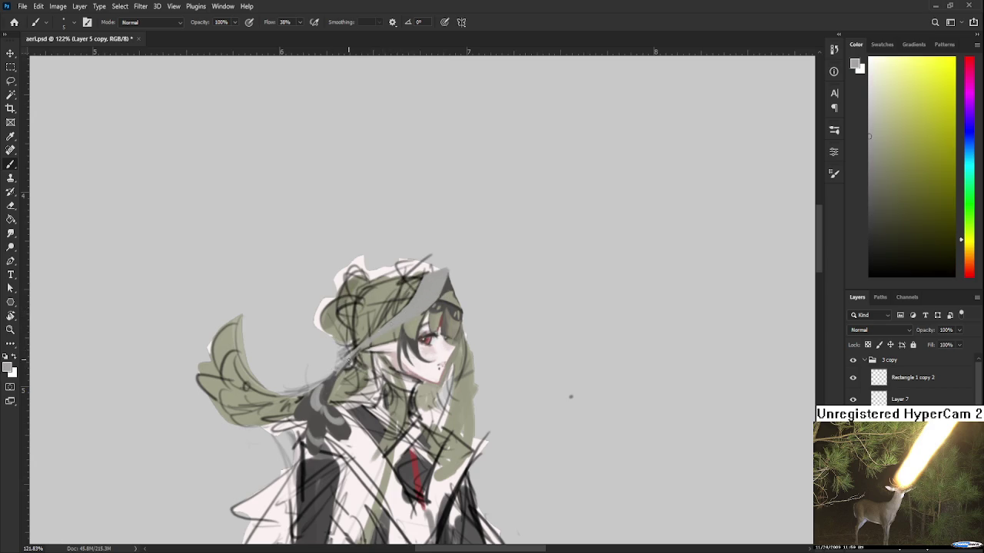
pyautogui.keyDown('alt'); pyautogui.click(397, 330); pyautogui.keyUp('alt')
pyautogui.hotkey('ctrl', 'z')
pyautogui.hotkey('ctrl', 'z')
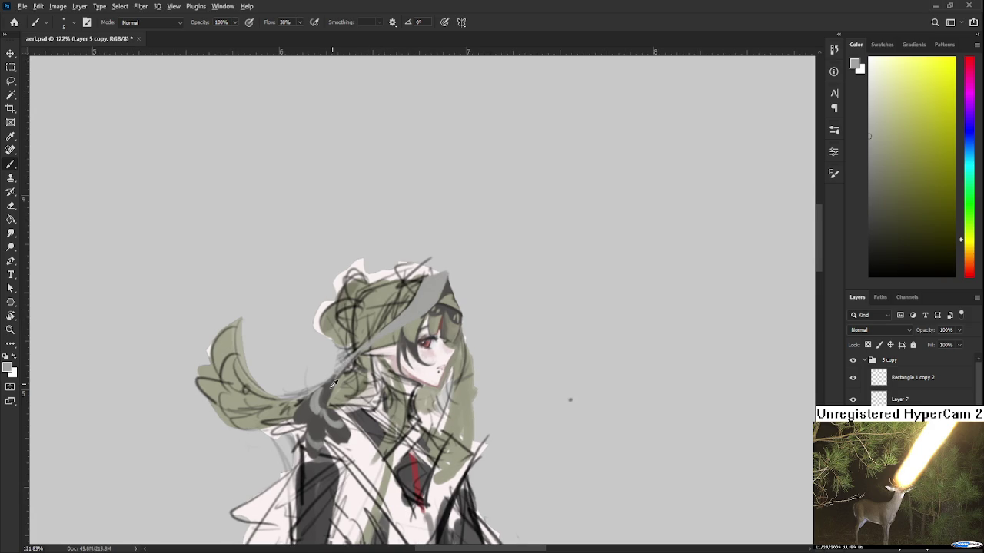
pyautogui.keyDown('alt'); pyautogui.click(332, 385); pyautogui.keyUp('alt')
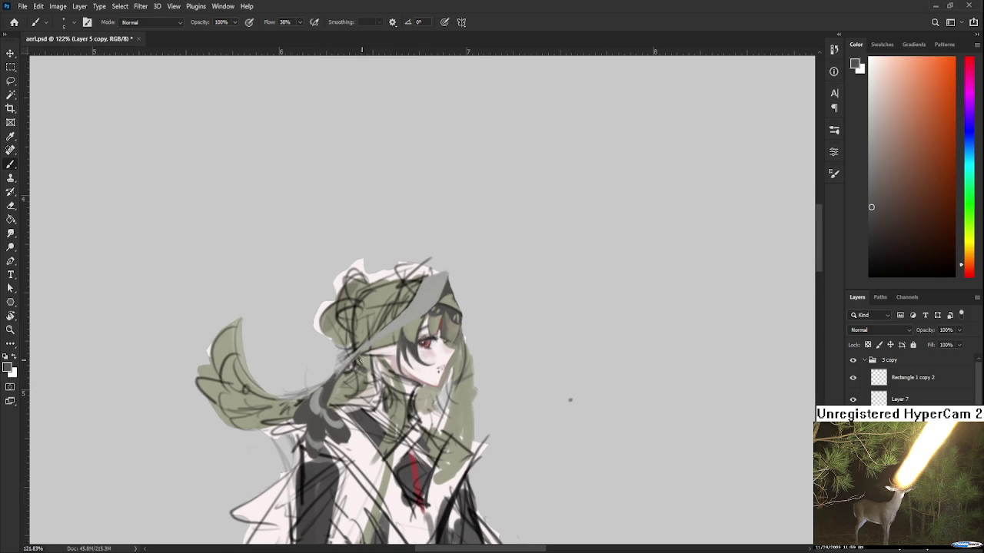
pyautogui.moveTo(339, 338); pyautogui.dragTo(370, 361)
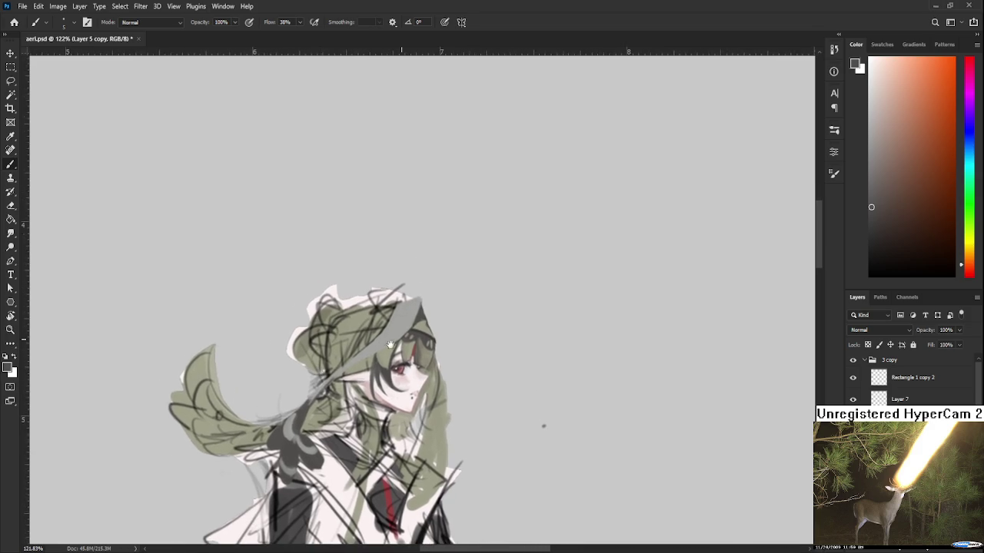
pyautogui.keyDown('alt'); pyautogui.click(362, 392); pyautogui.keyUp('alt')
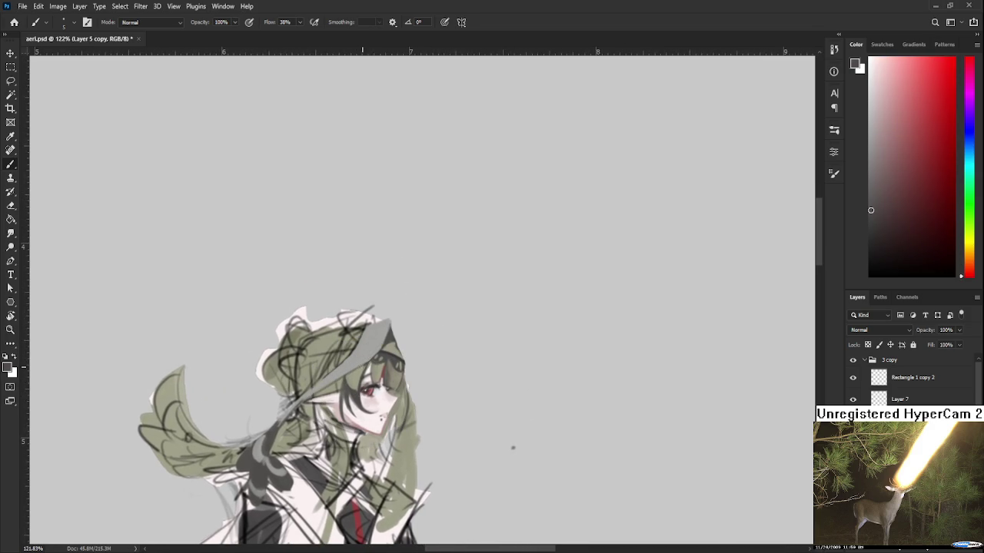
pyautogui.moveTo(513, 448)
pyautogui.mouseDown()
pyautogui.moveTo(496, 459)
pyautogui.moveTo(517, 439)
pyautogui.moveTo(488, 393)
pyautogui.moveTo(599, 395)
pyautogui.mouseUp()
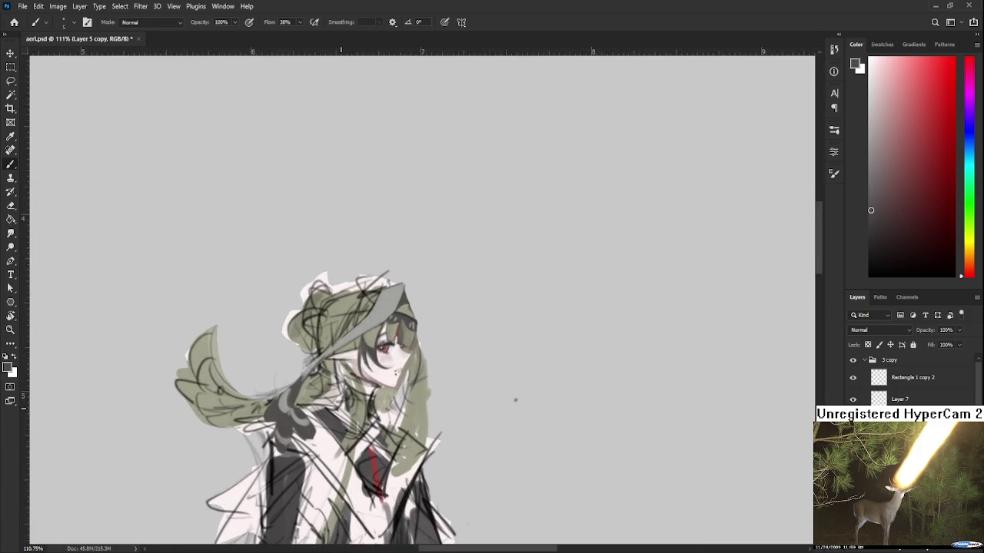
pyautogui.moveTo(326, 397); pyautogui.dragTo(297, 455)
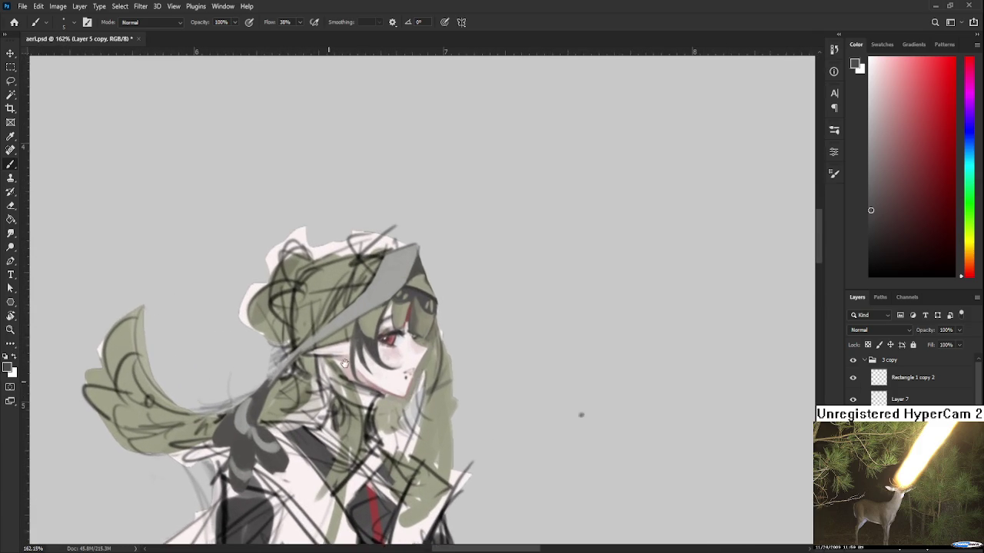
# Alternate between sampling the light pink skin tone and the greyish olive hair colour
pyautogui.keyDown('alt'); pyautogui.click(360, 376); pyautogui.keyUp('alt')
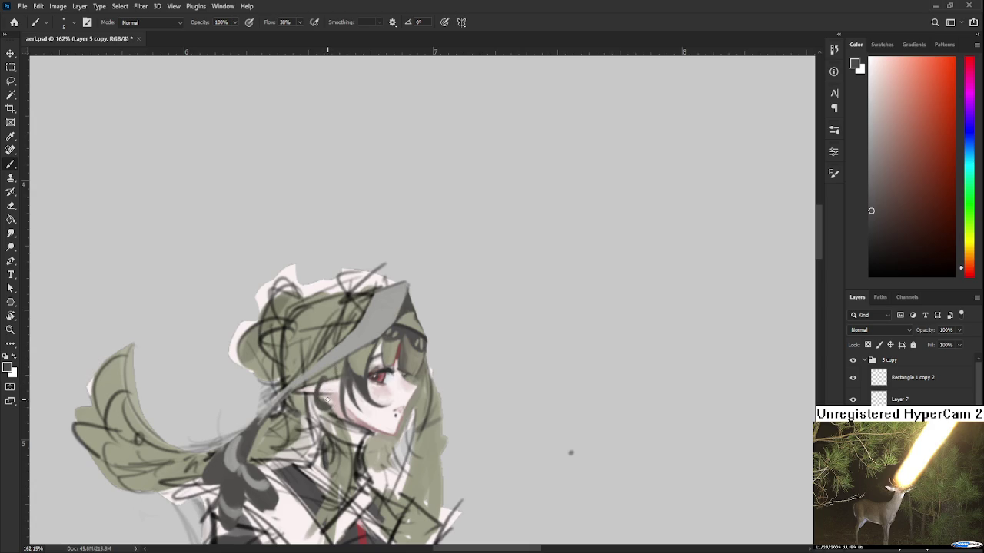
pyautogui.keyDown('alt'); pyautogui.click(332, 399); pyautogui.keyUp('alt')
pyautogui.keyDown('alt'); pyautogui.click(337, 397); pyautogui.keyUp('alt')
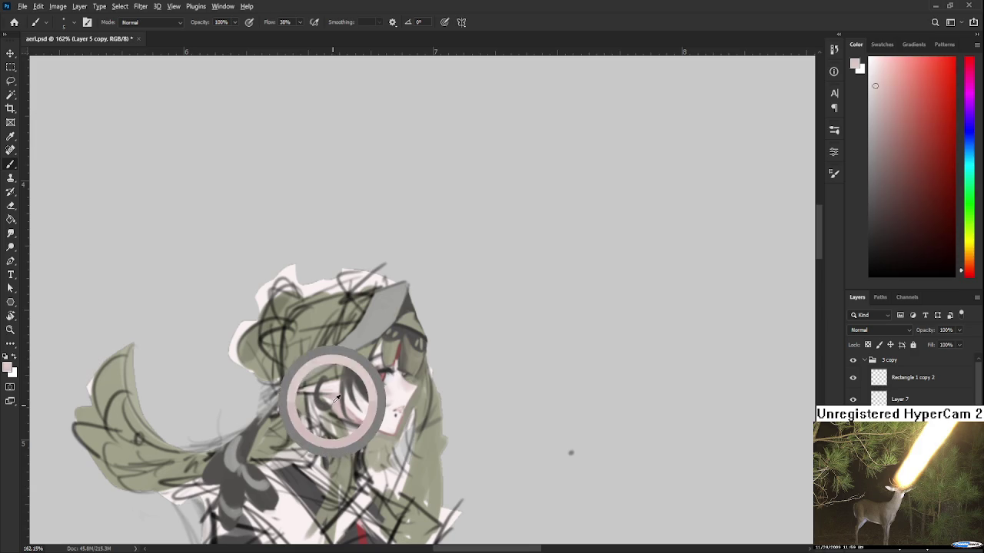
pyautogui.keyDown('alt'); pyautogui.click(328, 406); pyautogui.keyUp('alt')
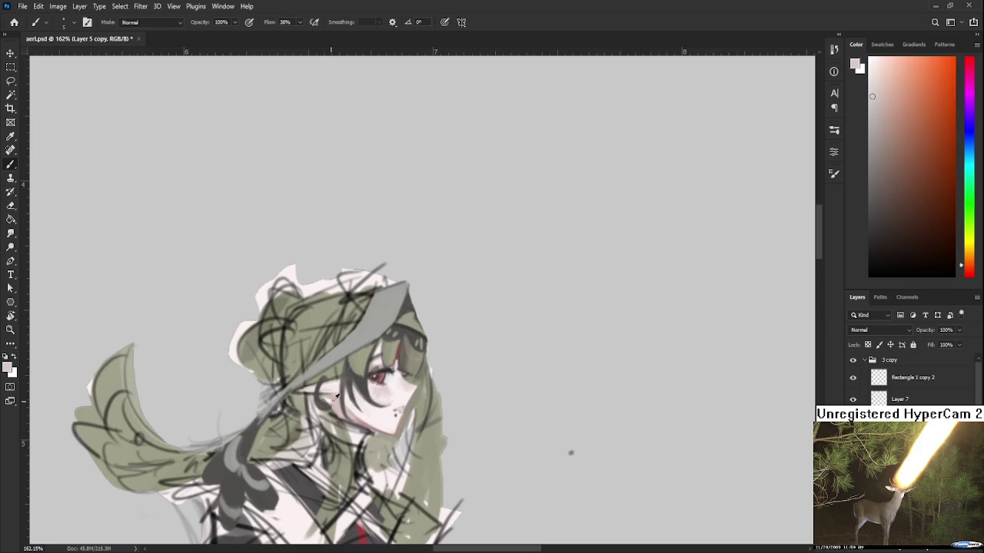
pyautogui.keyDown('alt'); pyautogui.click(336, 373); pyautogui.keyUp('alt')
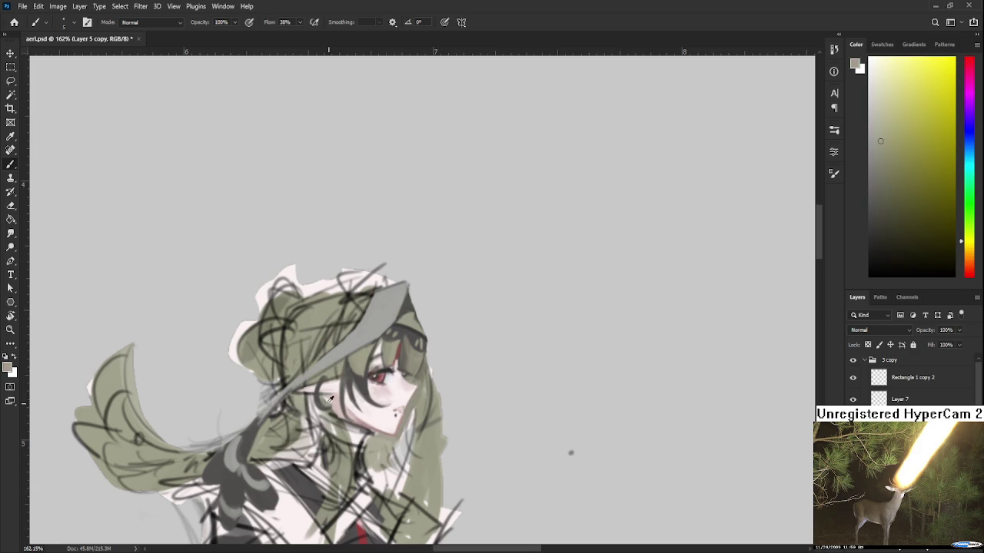
pyautogui.keyDown('alt'); pyautogui.click(328, 399); pyautogui.keyUp('alt')
pyautogui.keyDown('alt'); pyautogui.click(340, 392); pyautogui.keyUp('alt')
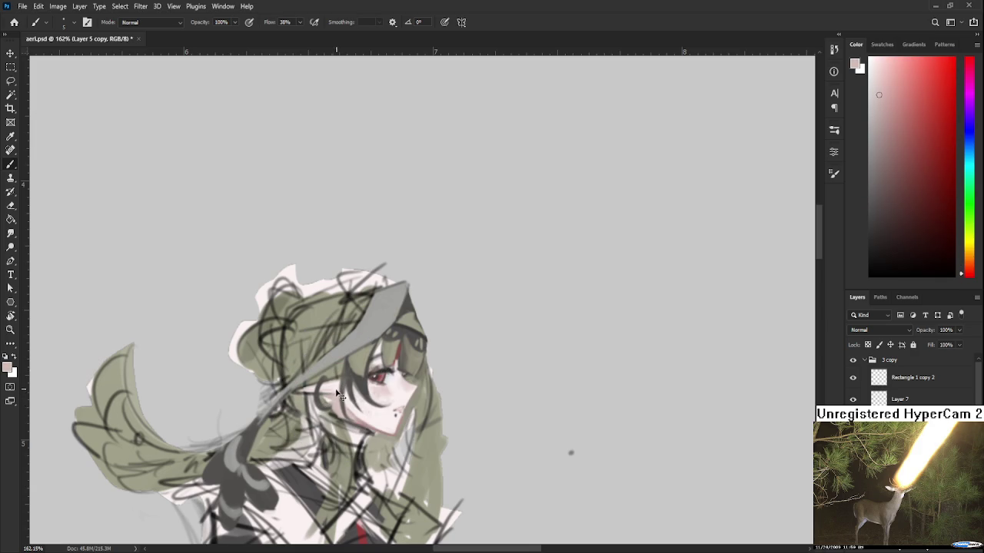
pyautogui.keyDown('alt'); pyautogui.click(329, 396); pyautogui.keyUp('alt')
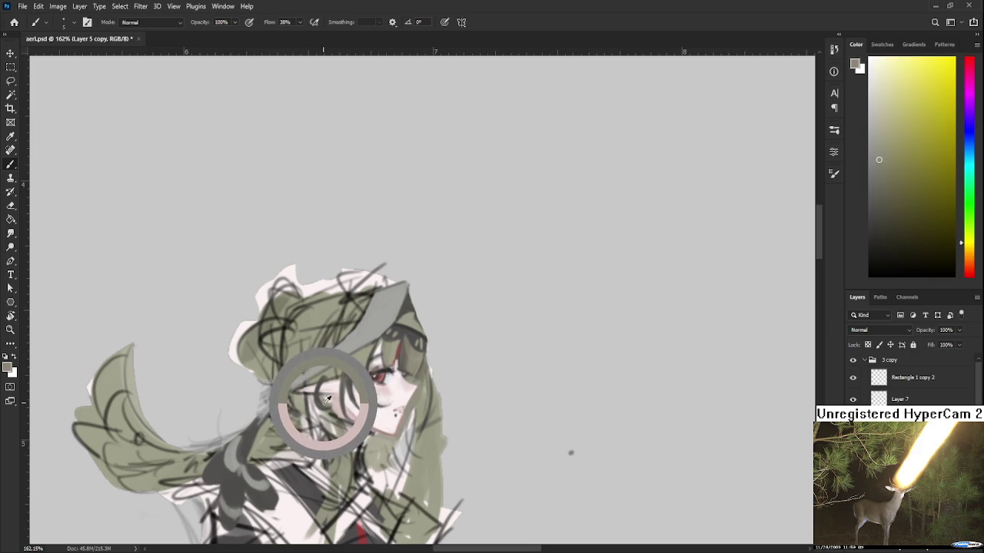
pyautogui.moveTo(328, 398); pyautogui.dragTo(326, 401)
pyautogui.keyDown('alt'); pyautogui.click(332, 401); pyautogui.keyUp('alt')
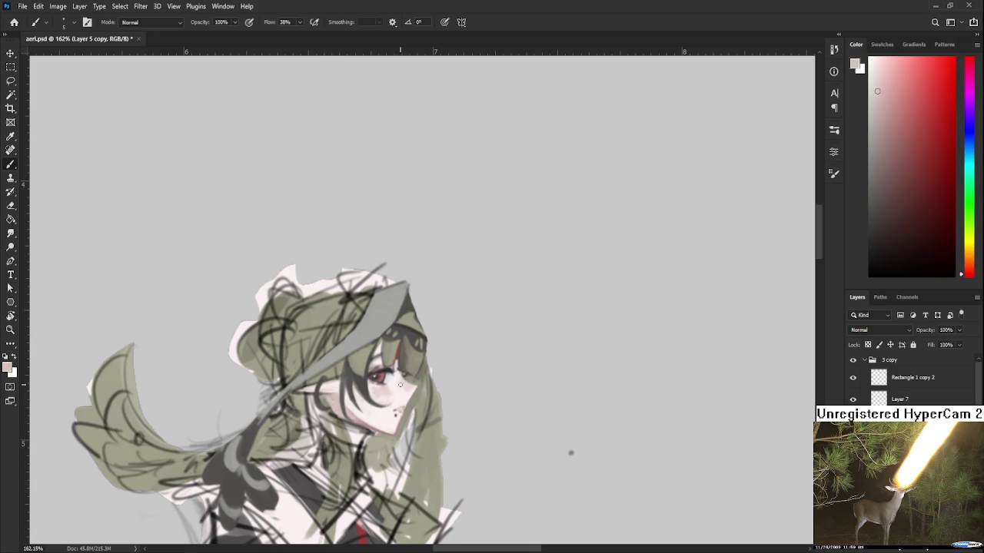
# Sample a dark brown from the hair lines and the greyish olive hair colour
pyautogui.moveTo(400, 384); pyautogui.dragTo(405, 389)
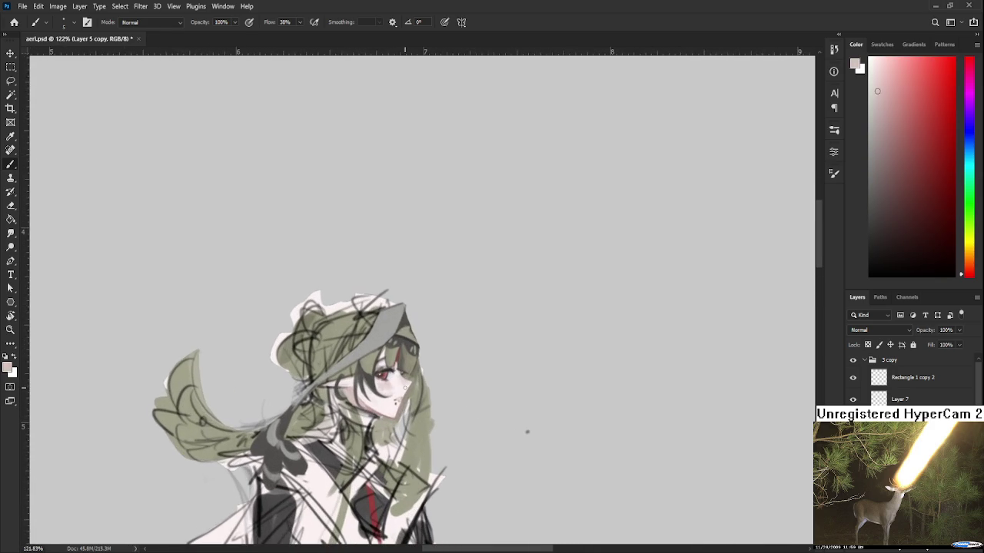
pyautogui.scroll(1, 394, 397)
pyautogui.scroll(1, 374, 389)
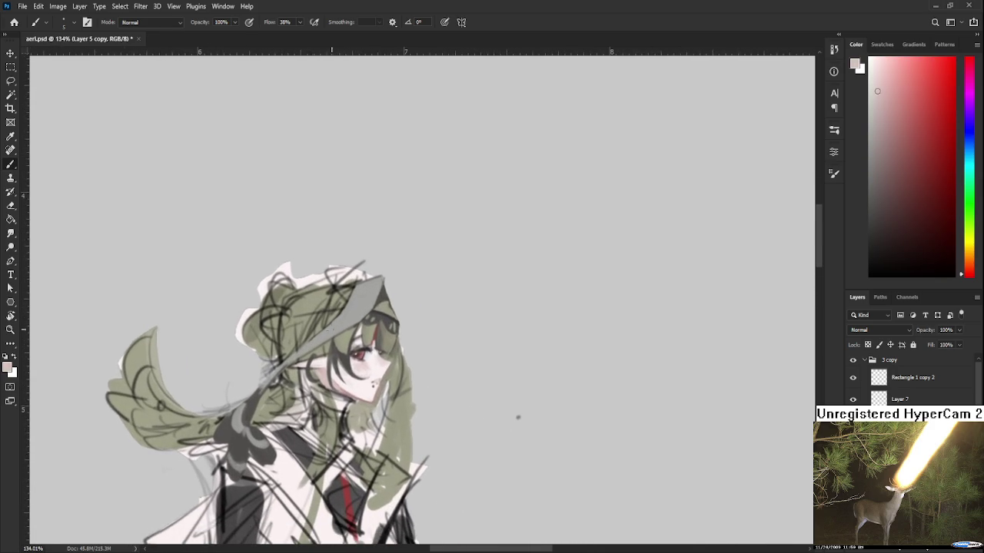
pyautogui.scroll(1, 342, 371)
pyautogui.keyDown('alt'); pyautogui.click(329, 384); pyautogui.keyUp('alt')
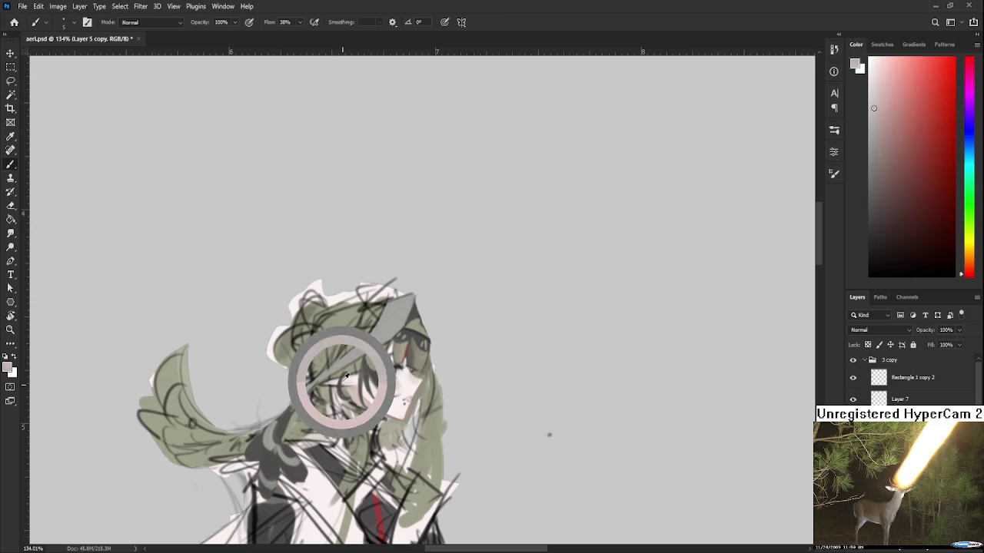
pyautogui.keyDown('alt'); pyautogui.click(352, 369); pyautogui.keyUp('alt')
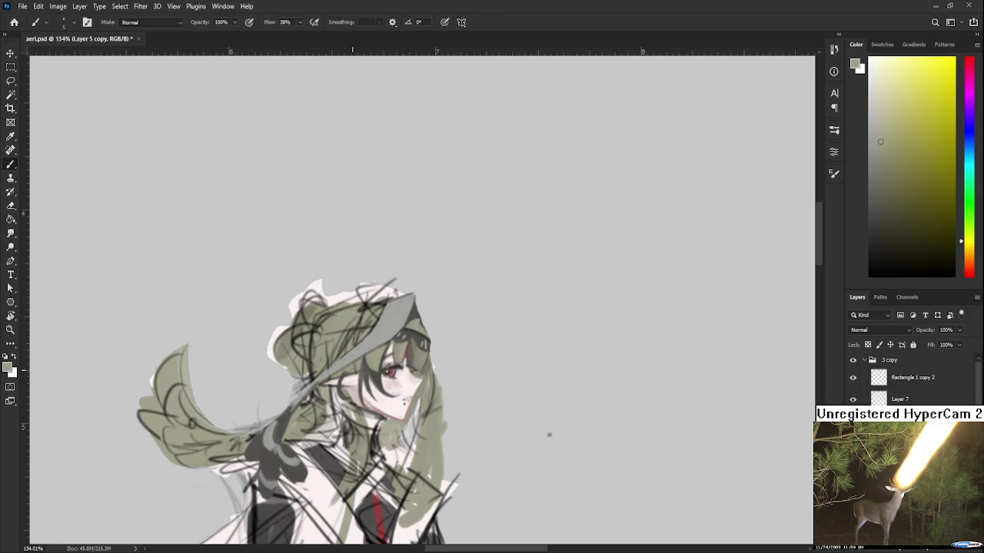
pyautogui.scroll(-2, 381, 367)
pyautogui.scroll(-2, 380, 338)
pyautogui.scroll(-2, 381, 323)
pyautogui.scroll(2, 380, 303)
pyautogui.scroll(2, 379, 305)
pyautogui.scroll(1, 338, 339)
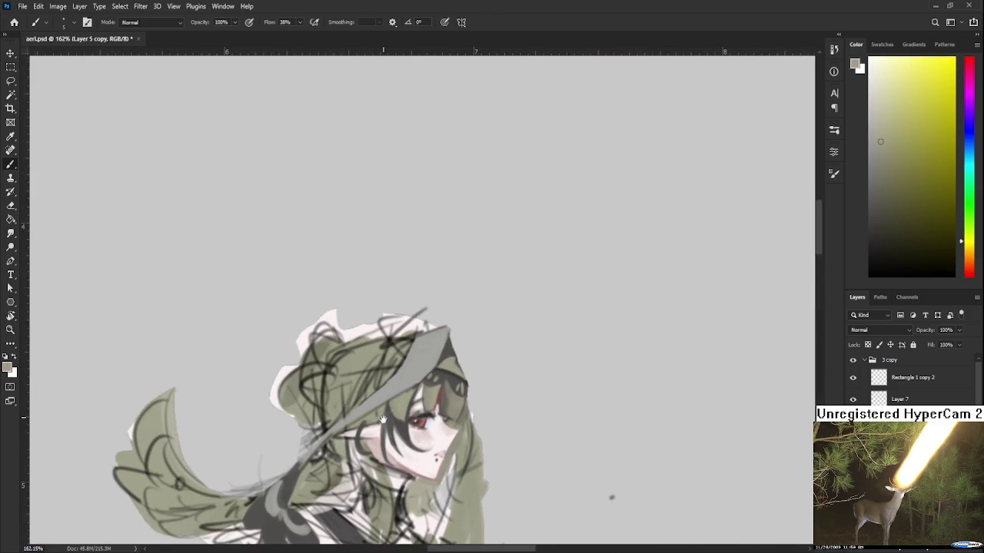
pyautogui.scroll(1, 383, 420)
pyautogui.scroll(-3, 402, 448)
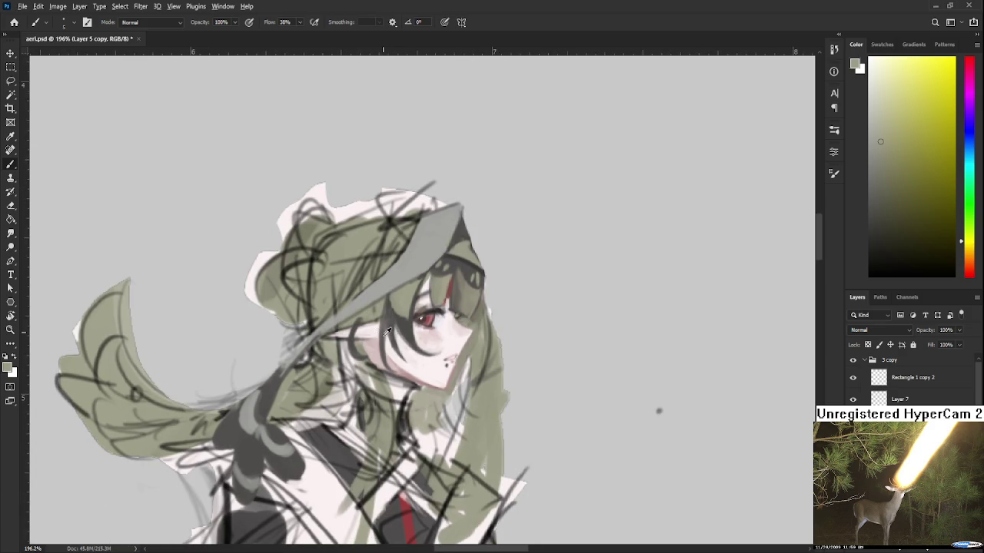
# Sample pale skin, dark grey line colour and olive hair tones around the ear
pyautogui.keyDown('alt'); pyautogui.click(383, 336); pyautogui.keyUp('alt')
pyautogui.moveTo(374, 337); pyautogui.dragTo(353, 358)
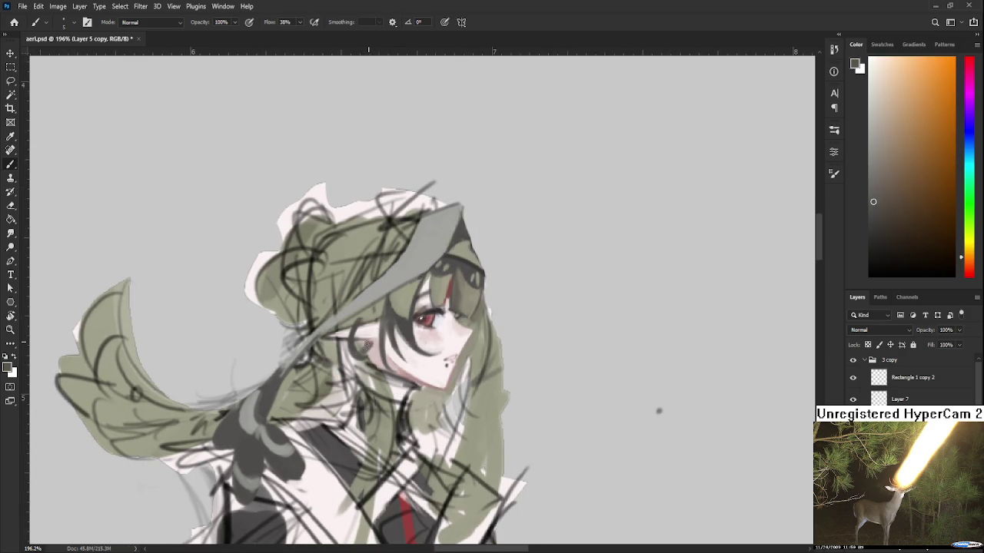
pyautogui.keyDown('alt'); pyautogui.click(377, 343); pyautogui.keyUp('alt')
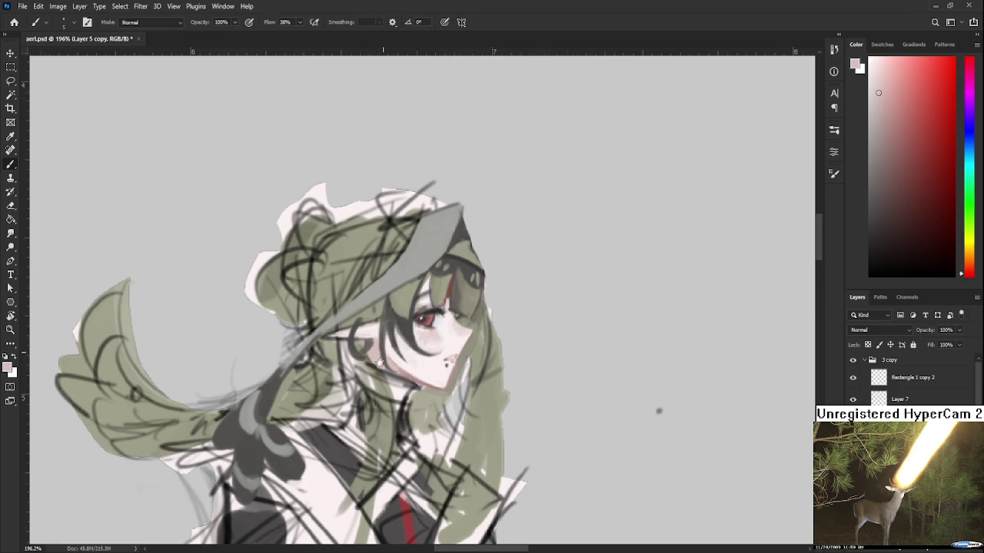
pyautogui.scroll(1, 379, 361)
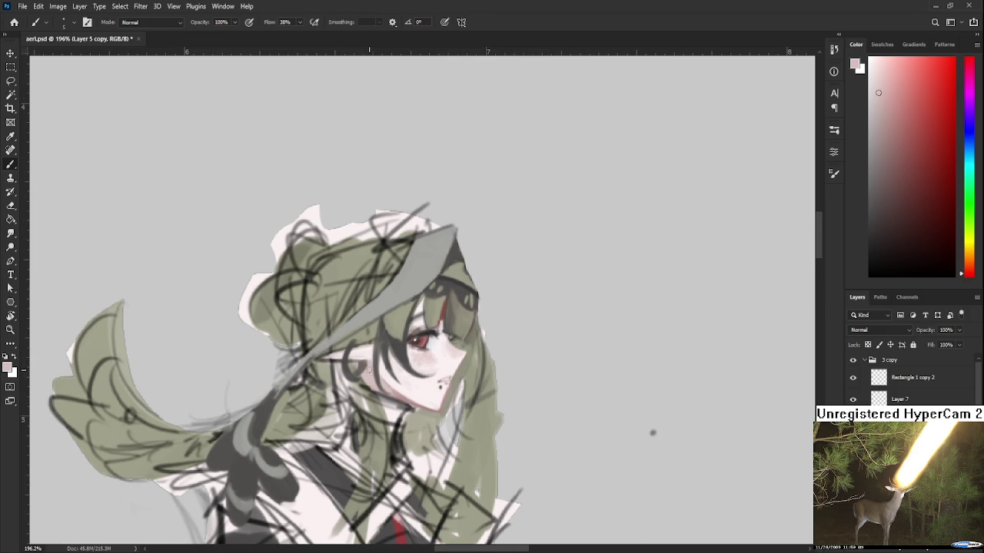
pyautogui.keyDown('alt'); pyautogui.click(368, 358); pyautogui.keyUp('alt')
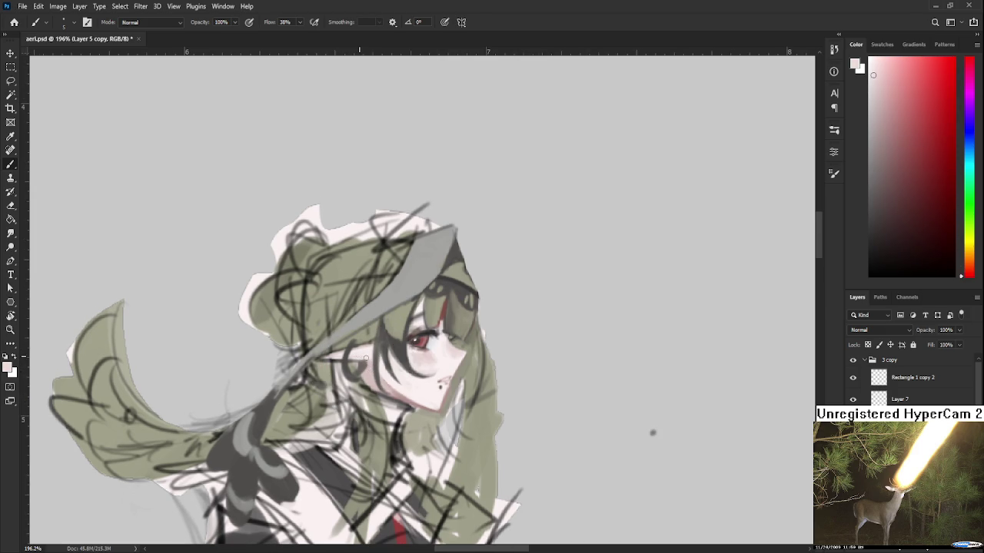
pyautogui.keyDown('alt'); pyautogui.click(372, 361); pyautogui.keyUp('alt')
pyautogui.keyDown('alt'); pyautogui.click(361, 362); pyautogui.keyUp('alt')
pyautogui.keyDown('alt'); pyautogui.click(358, 363); pyautogui.keyUp('alt')
pyautogui.keyDown('alt'); pyautogui.click(354, 365); pyautogui.keyUp('alt')
# Sample dark orange-brown, red and lighter orange tones near the ear
pyautogui.keyDown('alt'); pyautogui.click(362, 363); pyautogui.keyUp('alt')
pyautogui.keyDown('alt'); pyautogui.click(369, 369); pyautogui.keyUp('alt')
pyautogui.keyDown('alt'); pyautogui.click(362, 366); pyautogui.keyUp('alt')
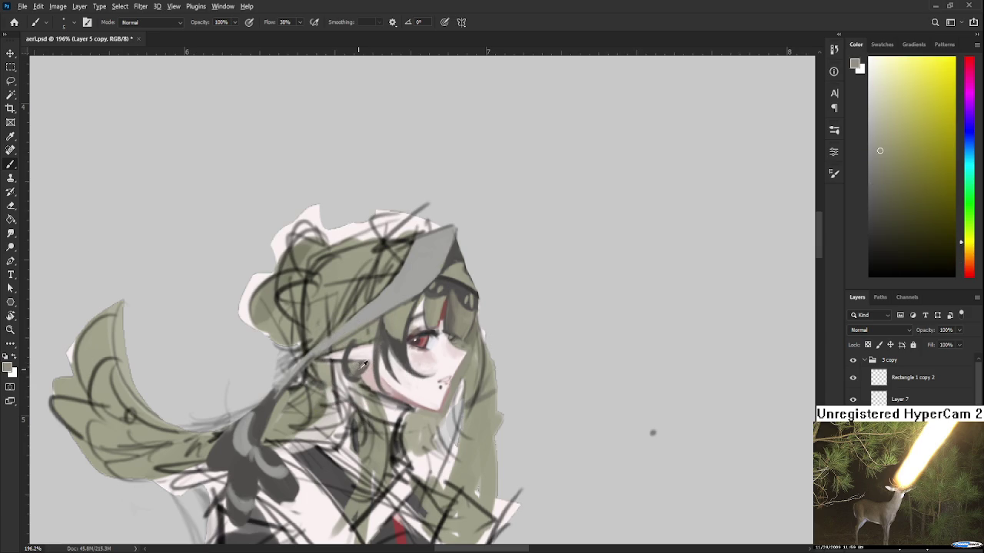
pyautogui.keyDown('alt'); pyautogui.click(365, 364); pyautogui.keyUp('alt')
pyautogui.keyDown('alt'); pyautogui.click(361, 368); pyautogui.keyUp('alt')
pyautogui.keyDown('alt'); pyautogui.click(372, 365); pyautogui.keyUp('alt')
pyautogui.keyDown('alt'); pyautogui.click(370, 364); pyautogui.keyUp('alt')
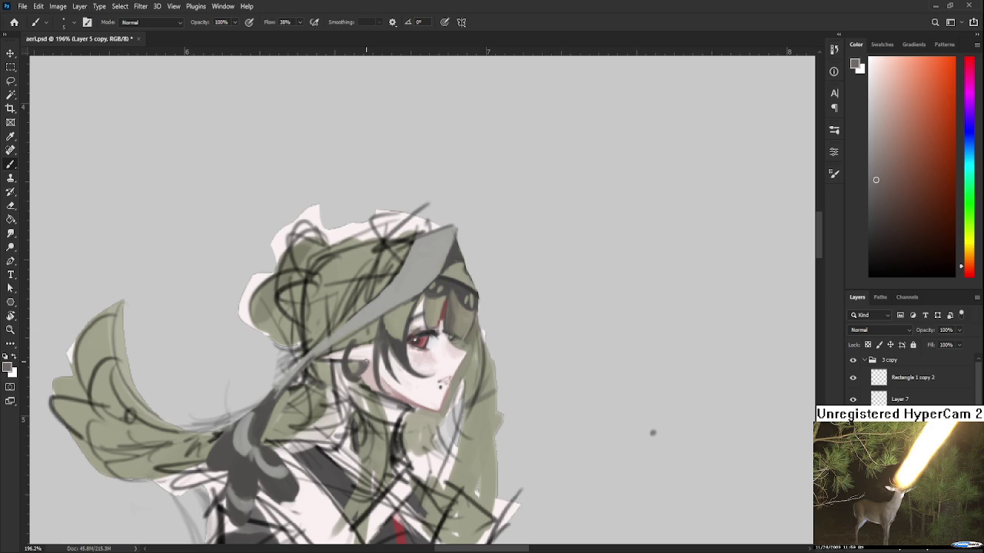
pyautogui.keyDown('alt'); pyautogui.click(366, 358); pyautogui.keyUp('alt')
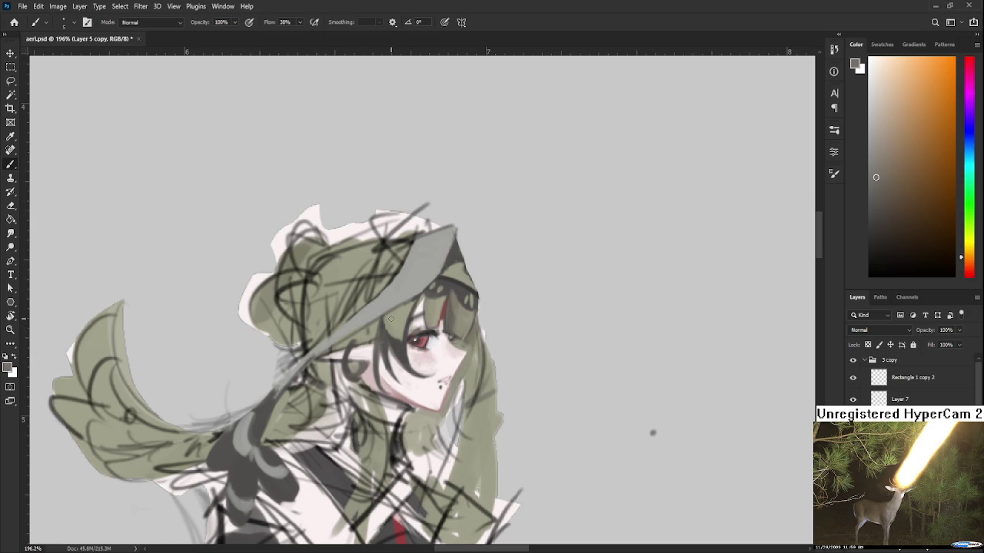
# Resample the olive green hair colour beside the ear
pyautogui.keyDown('alt'); pyautogui.click(365, 332); pyautogui.keyUp('alt')
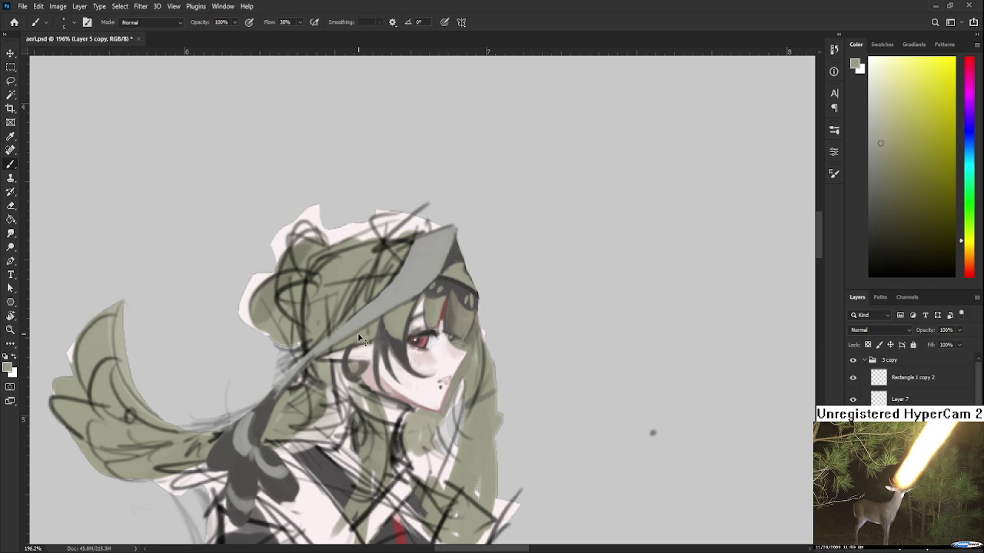
pyautogui.keyDown('alt'); pyautogui.click(350, 348); pyautogui.keyUp('alt')
pyautogui.moveTo(652, 433); pyautogui.dragTo(629, 469)
# Sample the hood's olive grey and paint a dark horn shape at the hood's tip
pyautogui.keyDown('alt'); pyautogui.click(629, 469); pyautogui.keyUp('alt')
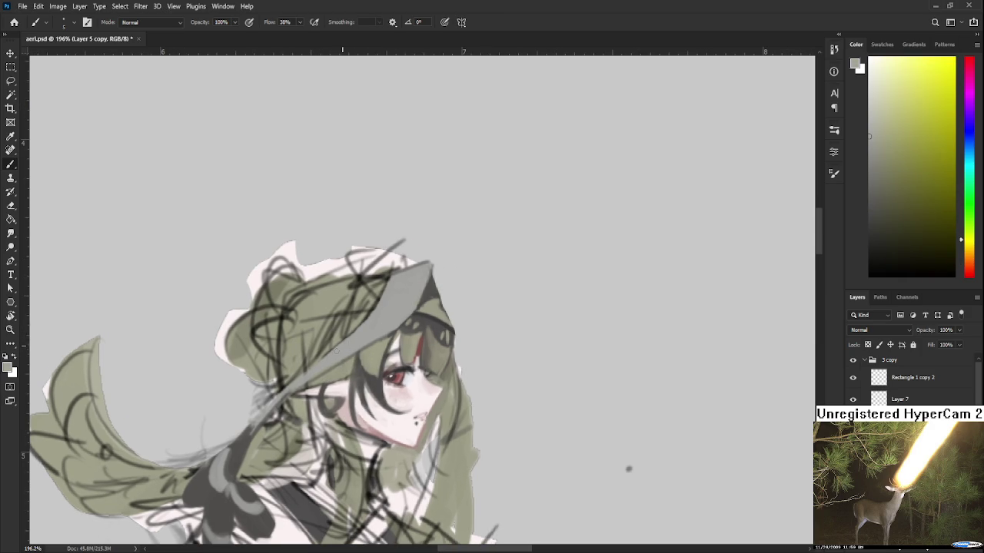
pyautogui.keyDown('alt'); pyautogui.click(429, 286); pyautogui.keyUp('alt')
pyautogui.moveTo(429, 285); pyautogui.dragTo(379, 338)
pyautogui.keyDown('alt'); pyautogui.click(380, 340); pyautogui.keyUp('alt')
pyautogui.keyDown('alt'); pyautogui.click(382, 344); pyautogui.keyUp('alt')
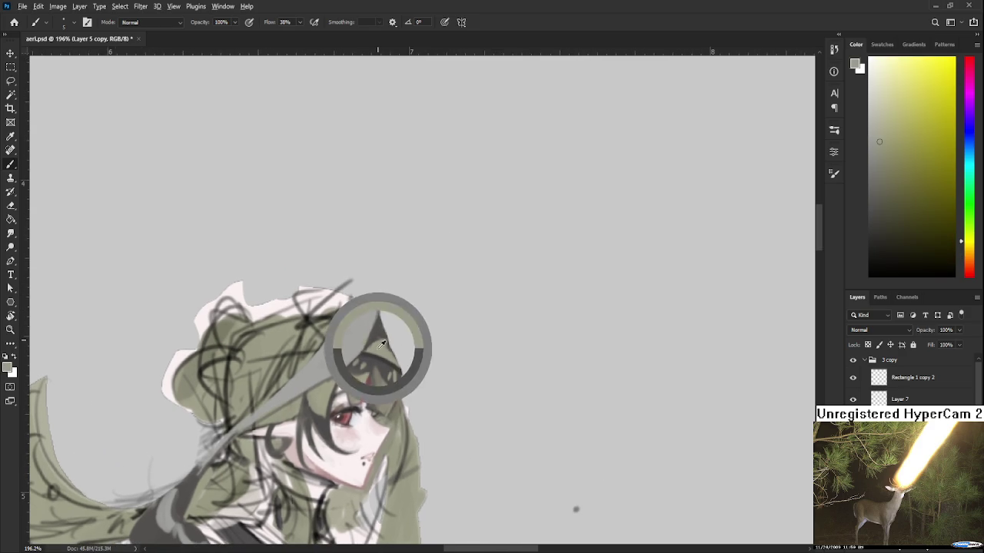
pyautogui.keyDown('alt'); pyautogui.click(382, 337); pyautogui.keyUp('alt')
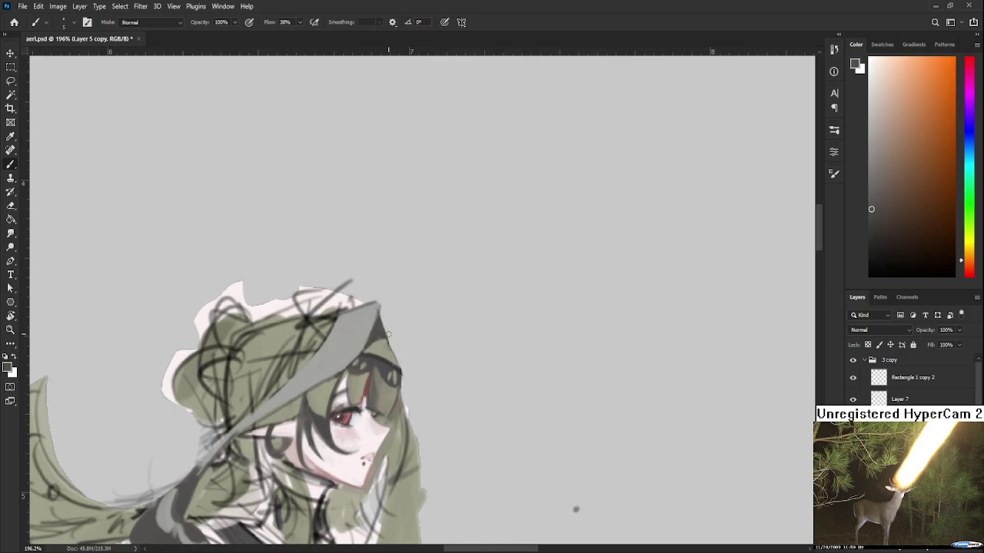
pyautogui.moveTo(392, 332)
pyautogui.mouseDown()
pyautogui.moveTo(403, 315)
pyautogui.moveTo(400, 366)
pyautogui.moveTo(402, 320)
pyautogui.mouseUp()
pyautogui.moveTo(397, 361)
pyautogui.mouseDown()
pyautogui.moveTo(396, 330)
pyautogui.moveTo(393, 361)
pyautogui.mouseUp()
# Pick up the hood's light grey and paint it along the horn's top edge
pyautogui.keyDown('alt'); pyautogui.click(387, 344); pyautogui.keyUp('alt')
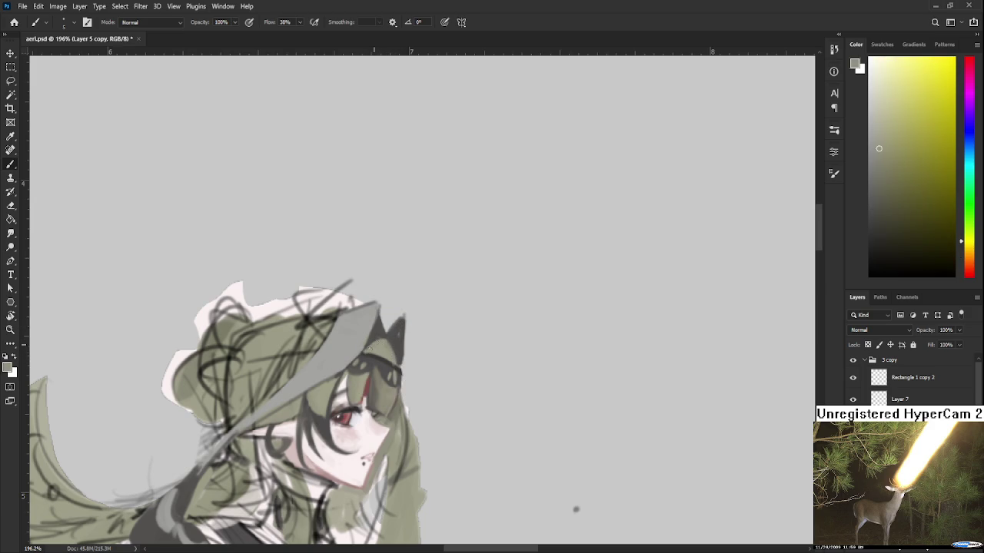
pyautogui.keyDown('alt'); pyautogui.click(387, 341); pyautogui.keyUp('alt')
pyautogui.keyDown('alt'); pyautogui.click(395, 325); pyautogui.keyUp('alt')
pyautogui.keyDown('alt'); pyautogui.click(375, 351); pyautogui.keyUp('alt')
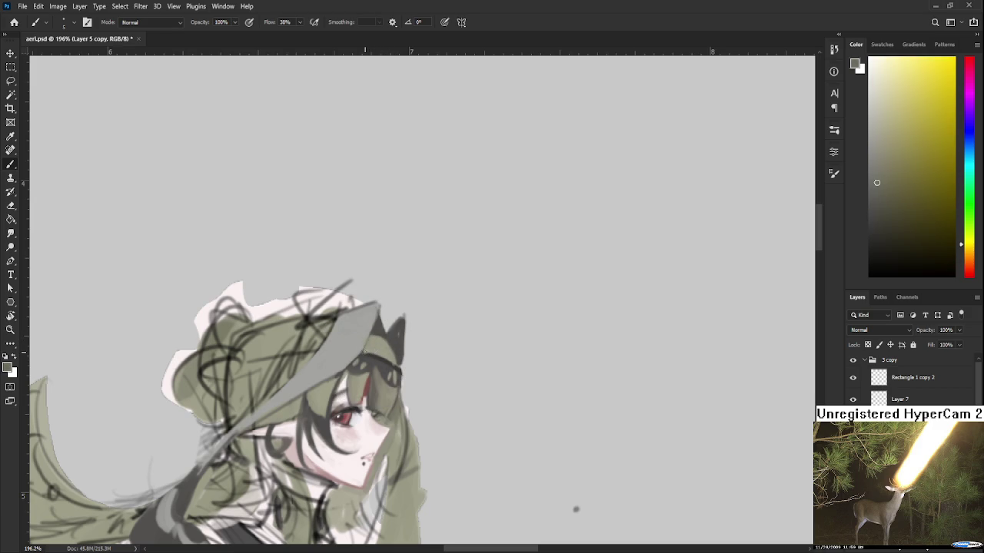
pyautogui.keyDown('alt'); pyautogui.click(388, 356); pyautogui.keyUp('alt')
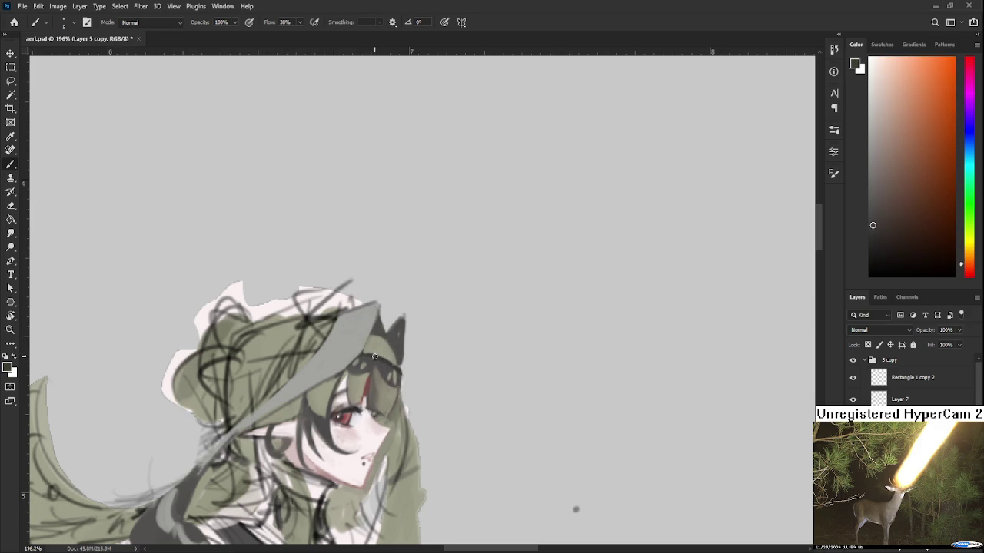
pyautogui.keyDown('alt'); pyautogui.click(391, 338); pyautogui.keyUp('alt')
pyautogui.keyDown('alt'); pyautogui.click(399, 335); pyautogui.keyUp('alt')
pyautogui.keyDown('alt'); pyautogui.click(386, 343); pyautogui.keyUp('alt')
pyautogui.moveTo(400, 315); pyautogui.dragTo(385, 318)
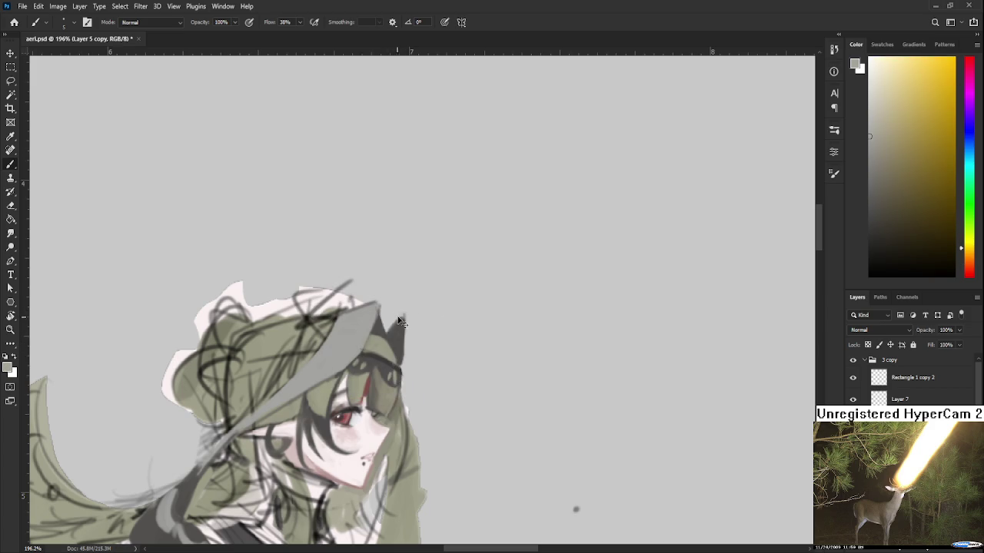
# Sample dark reddish tones around the horn before erasing
pyautogui.keyDown('alt'); pyautogui.click(391, 333); pyautogui.keyUp('alt')
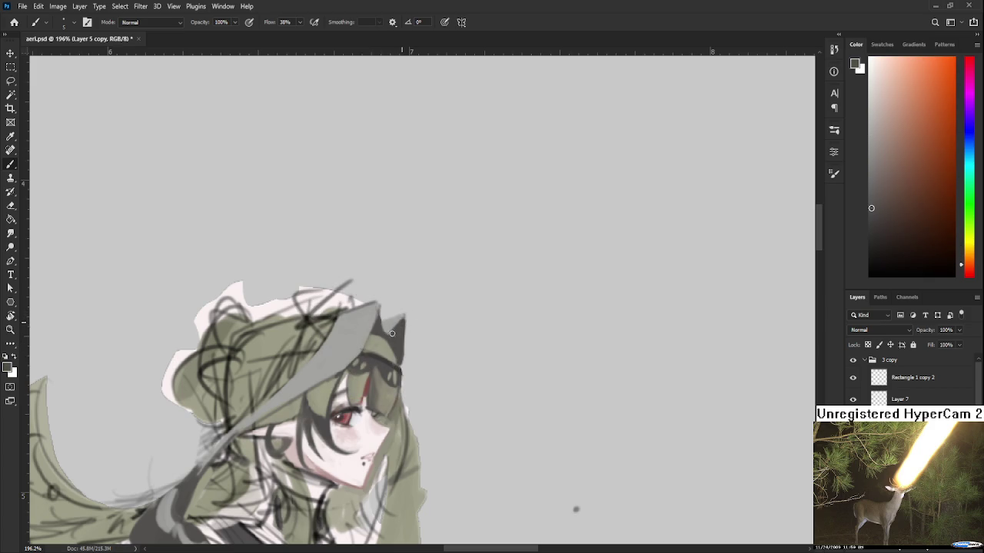
pyautogui.keyDown('alt'); pyautogui.click(396, 320); pyautogui.keyUp('alt')
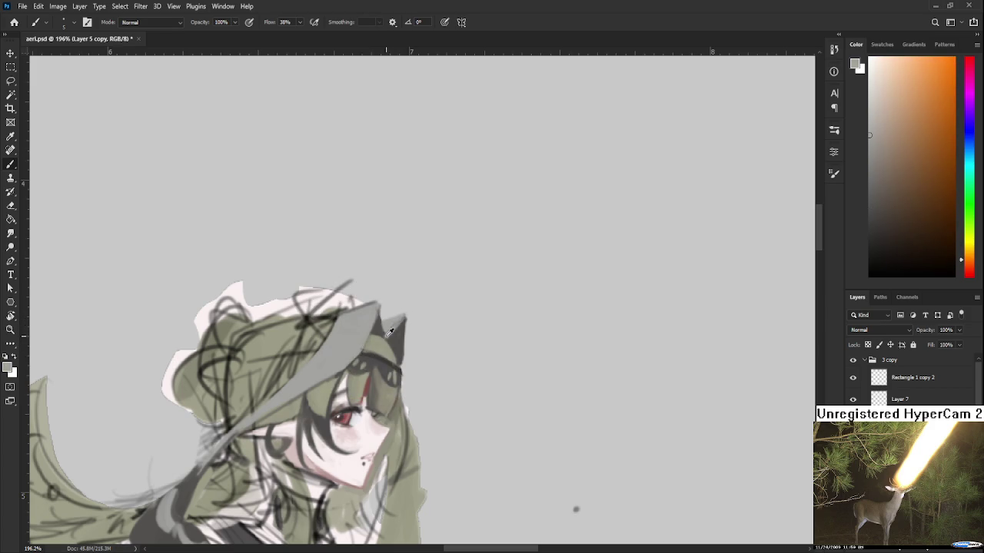
pyautogui.keyDown('alt'); pyautogui.click(400, 331); pyautogui.keyUp('alt')
pyautogui.keyDown('alt'); pyautogui.click(400, 331); pyautogui.keyUp('alt')
pyautogui.press('e')
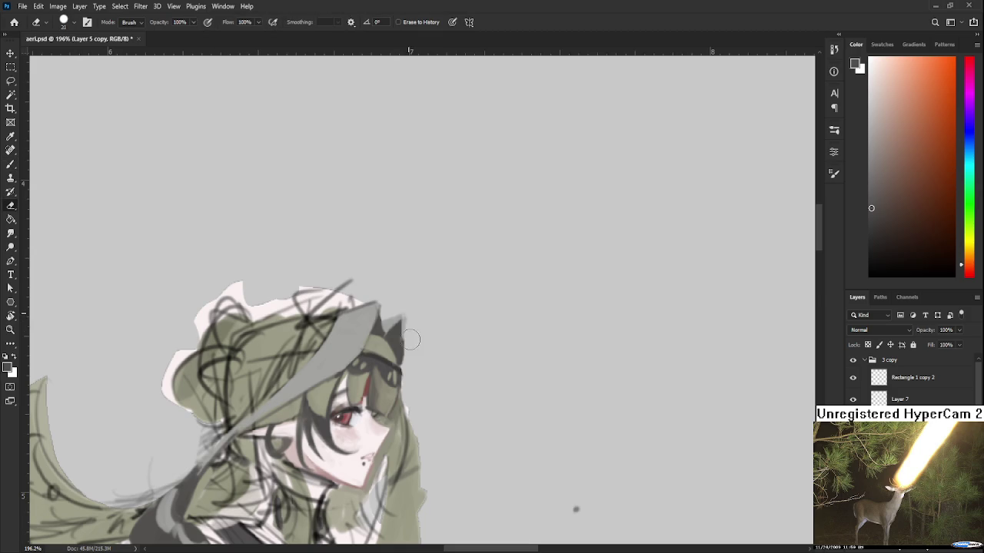
pyautogui.moveTo(412, 355); pyautogui.dragTo(432, 320)
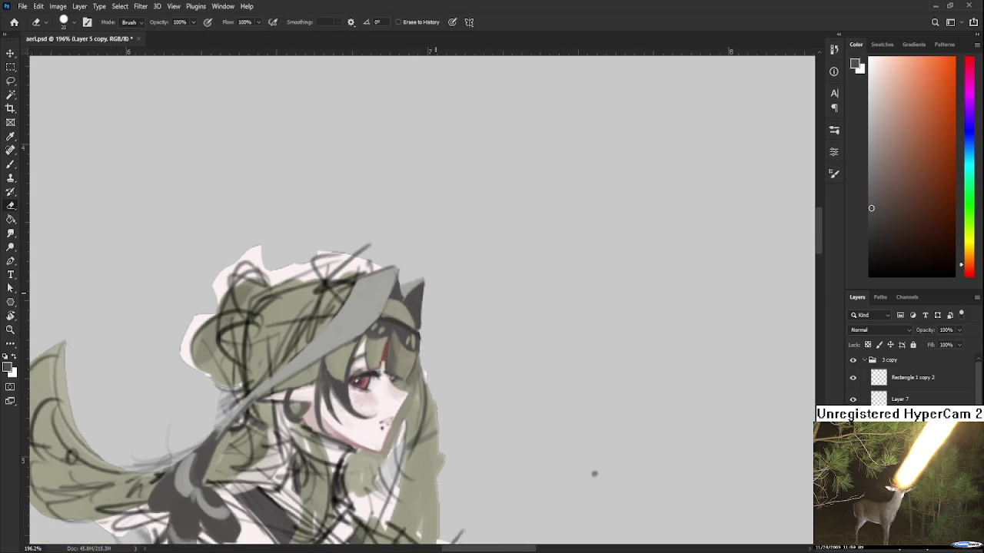
pyautogui.scroll(-2, 424, 283)
pyautogui.scroll(-2, 424, 283)
pyautogui.scroll(-2, 424, 283)
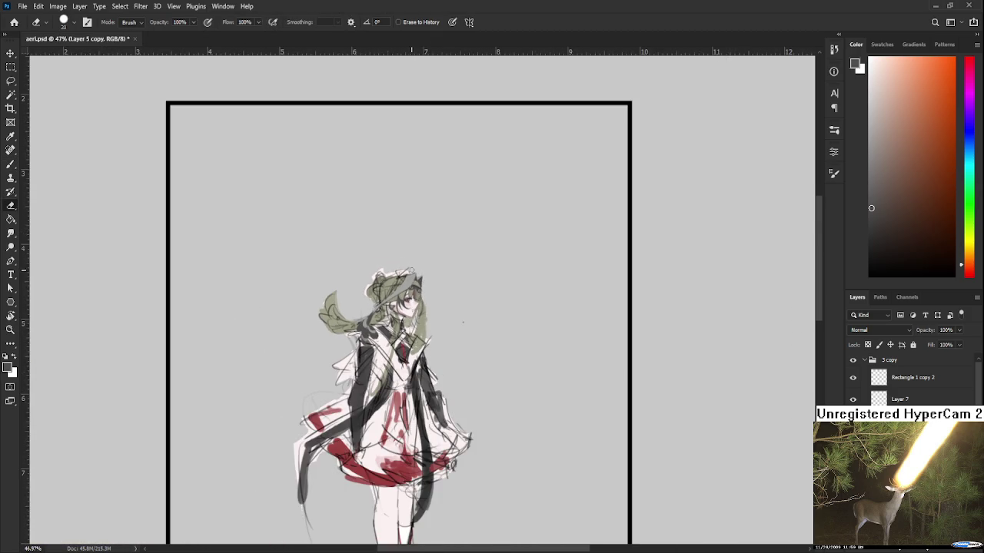
pyautogui.scroll(2, 411, 307)
pyautogui.scroll(2, 411, 307)
pyautogui.scroll(1, 393, 379)
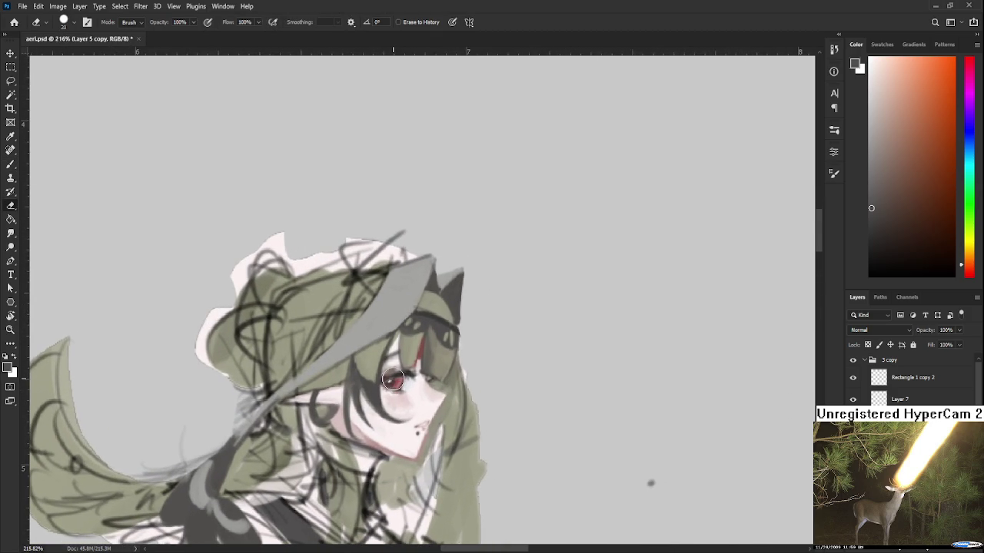
pyautogui.moveTo(393, 379)
pyautogui.mouseDown()
pyautogui.moveTo(457, 323)
pyautogui.moveTo(438, 294)
pyautogui.mouseUp()
# Sample grey-green tones from the hood, then the yellow-olive hair colour
pyautogui.press('b')
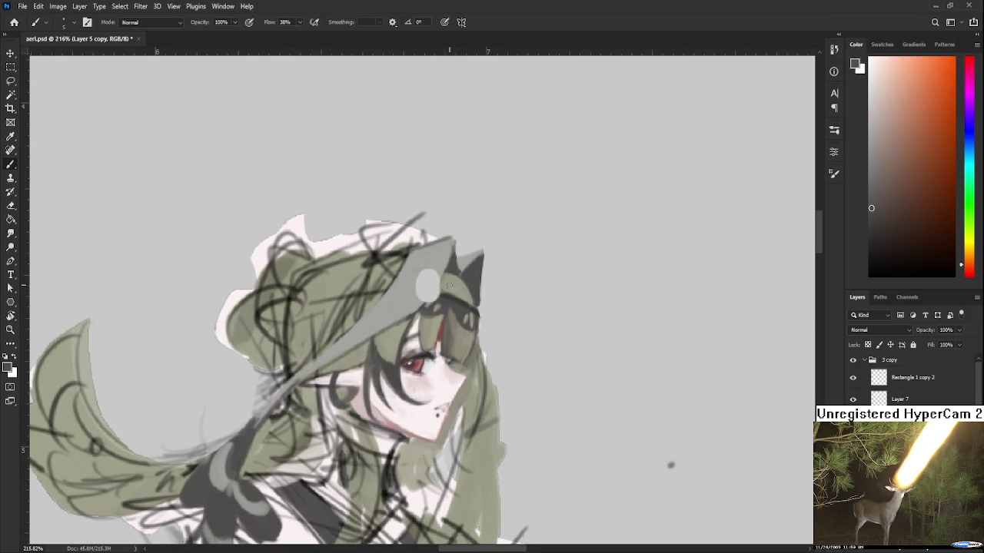
pyautogui.keyDown('alt'); pyautogui.click(459, 279); pyautogui.keyUp('alt')
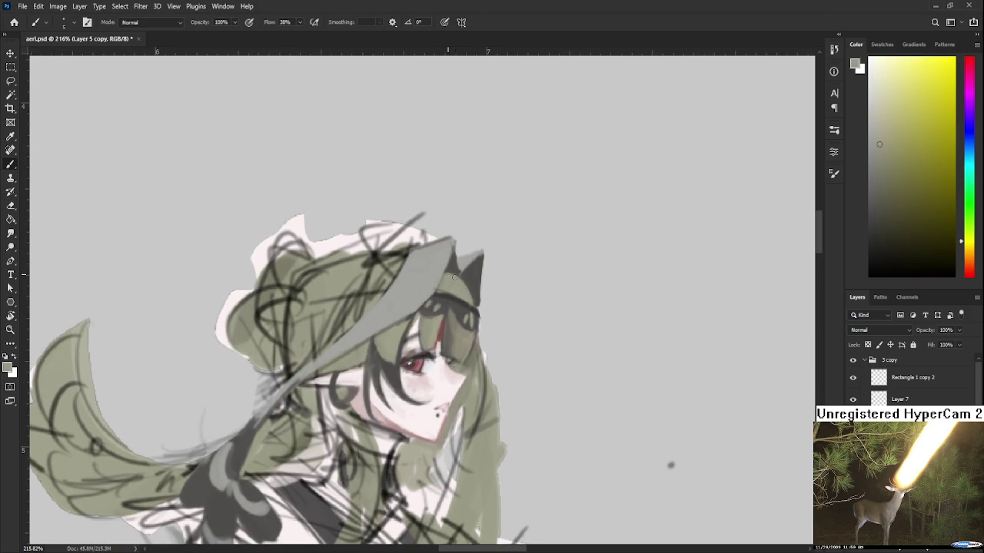
pyautogui.keyDown('alt'); pyautogui.click(469, 283); pyautogui.keyUp('alt')
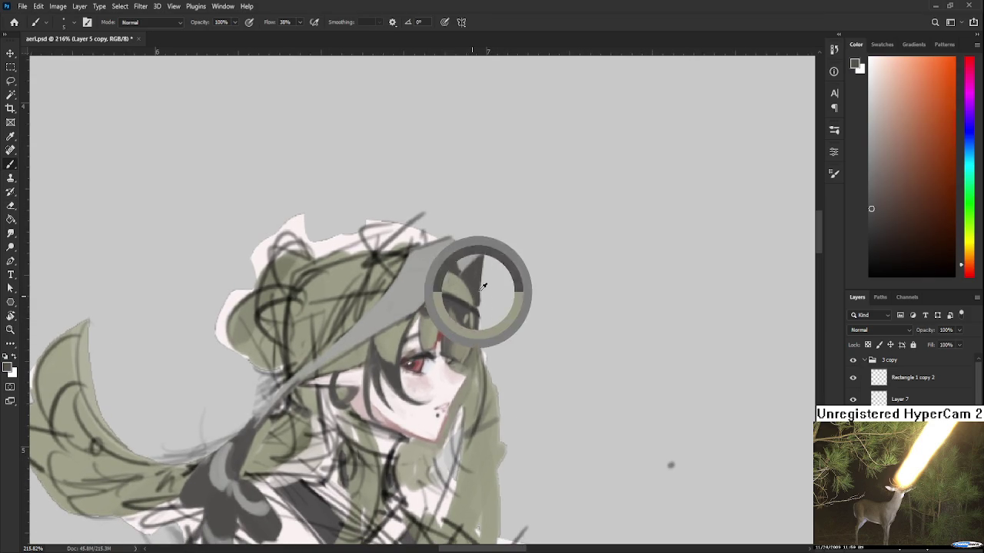
pyautogui.keyDown('alt'); pyautogui.click(451, 292); pyautogui.keyUp('alt')
pyautogui.moveTo(463, 300); pyautogui.dragTo(471, 338)
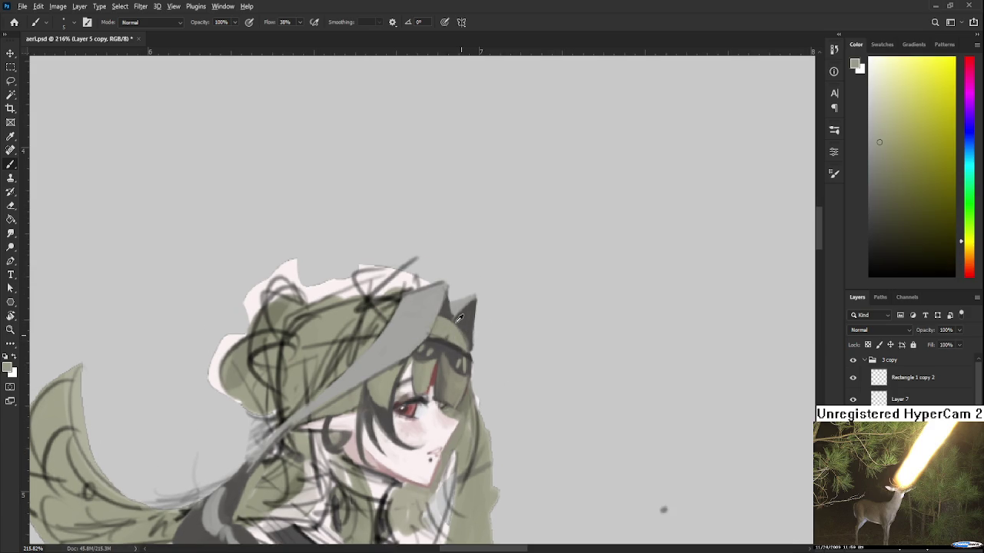
pyautogui.keyDown('alt'); pyautogui.click(454, 320); pyautogui.keyUp('alt')
pyautogui.keyDown('alt'); pyautogui.click(458, 337); pyautogui.keyUp('alt')
# Recentre on the face and brush light green over the dark hair lines beside it
pyautogui.scroll(-3, 489, 384)
pyautogui.scroll(-2, 490, 384)
pyautogui.scroll(3, 484, 366)
pyautogui.scroll(2, 484, 366)
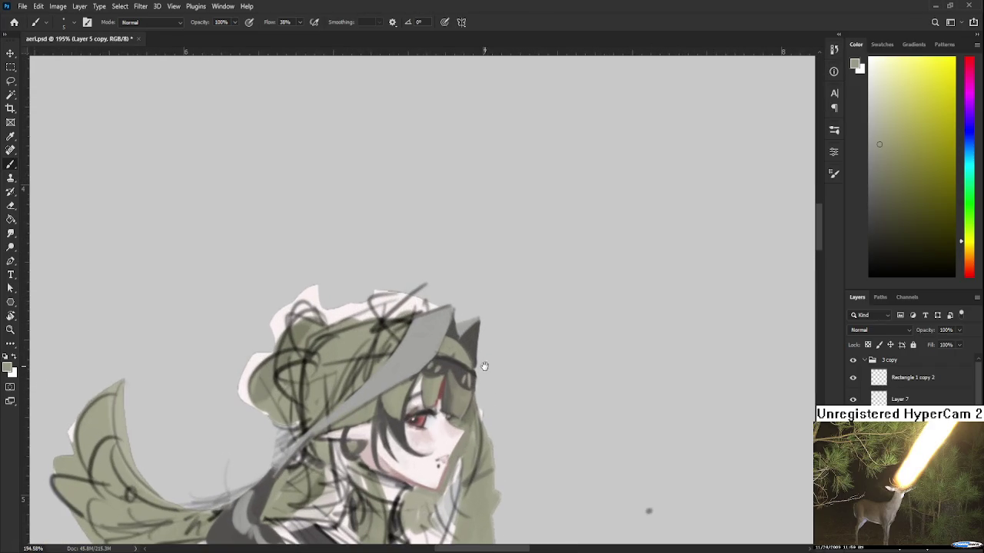
pyautogui.moveTo(484, 366); pyautogui.dragTo(520, 346)
pyautogui.moveTo(380, 343)
pyautogui.mouseDown()
pyautogui.moveTo(363, 359)
pyautogui.moveTo(407, 327)
pyautogui.moveTo(380, 372)
pyautogui.moveTo(428, 319)
pyautogui.mouseUp()
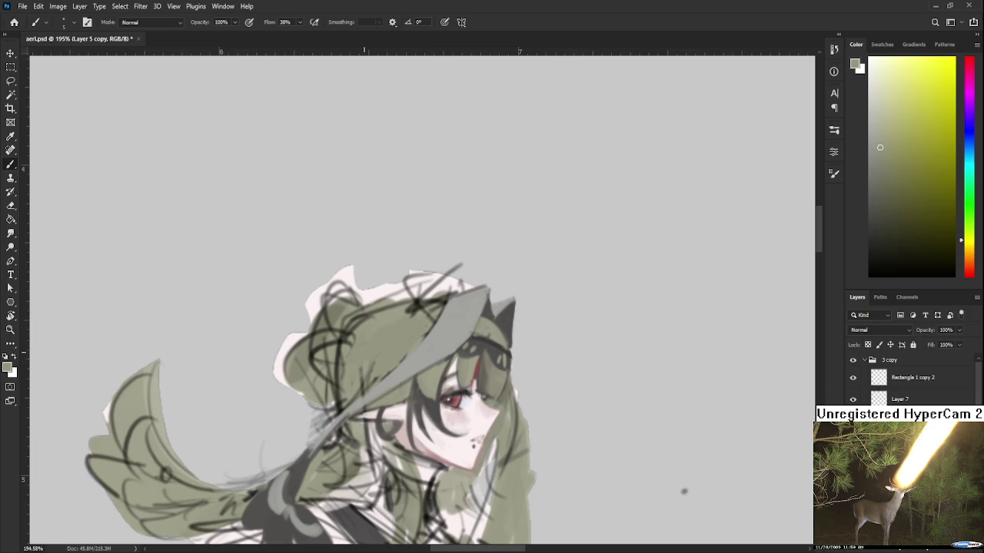
# Sample dark grey, olive green, olive grey and reddish-brown tones from the hair
pyautogui.moveTo(480, 335); pyautogui.dragTo(459, 315)
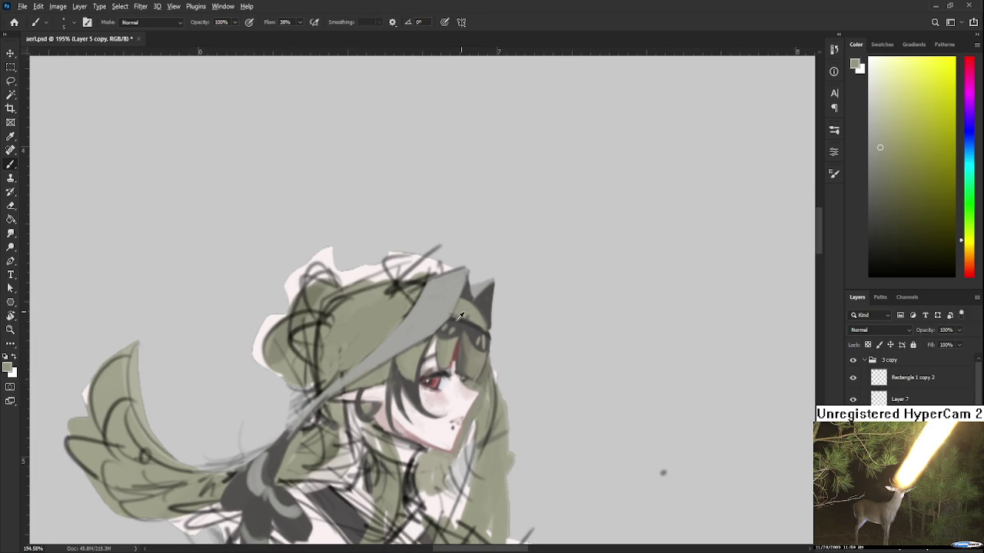
pyautogui.keyDown('alt'); pyautogui.click(459, 316); pyautogui.keyUp('alt')
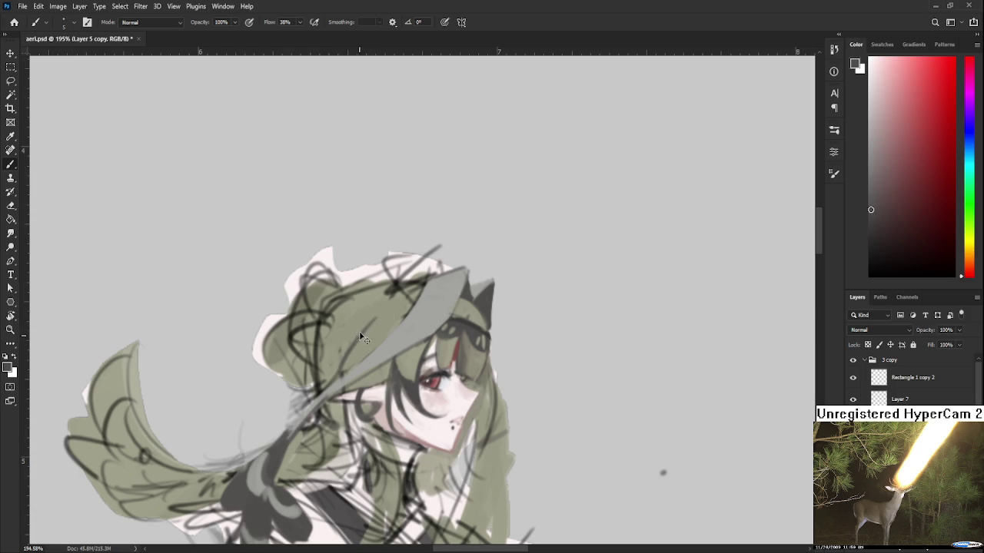
pyautogui.keyDown('alt'); pyautogui.click(361, 342); pyautogui.keyUp('alt')
pyautogui.keyDown('alt'); pyautogui.click(435, 323); pyautogui.keyUp('alt')
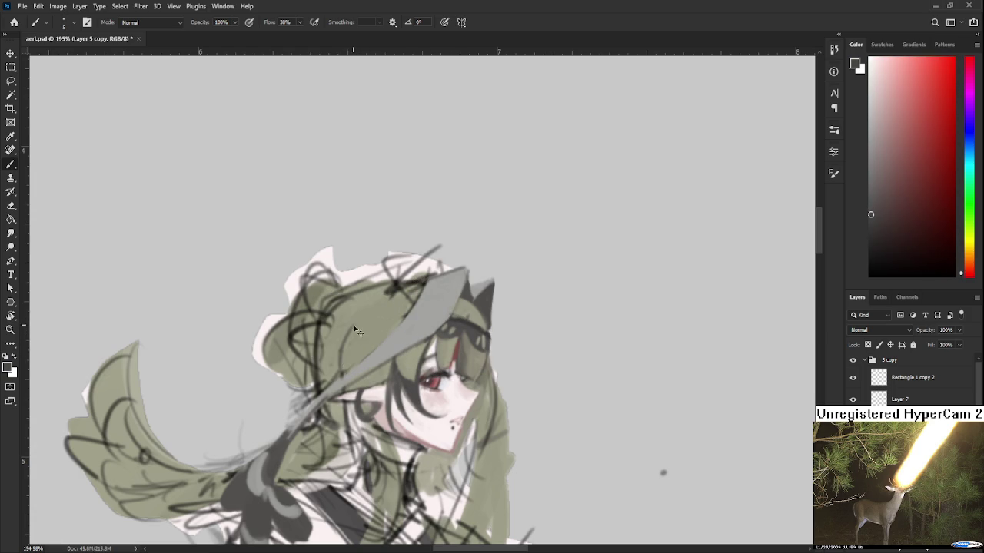
pyautogui.keyDown('alt'); pyautogui.click(356, 338); pyautogui.keyUp('alt')
pyautogui.keyDown('alt'); pyautogui.click(350, 329); pyautogui.keyUp('alt')
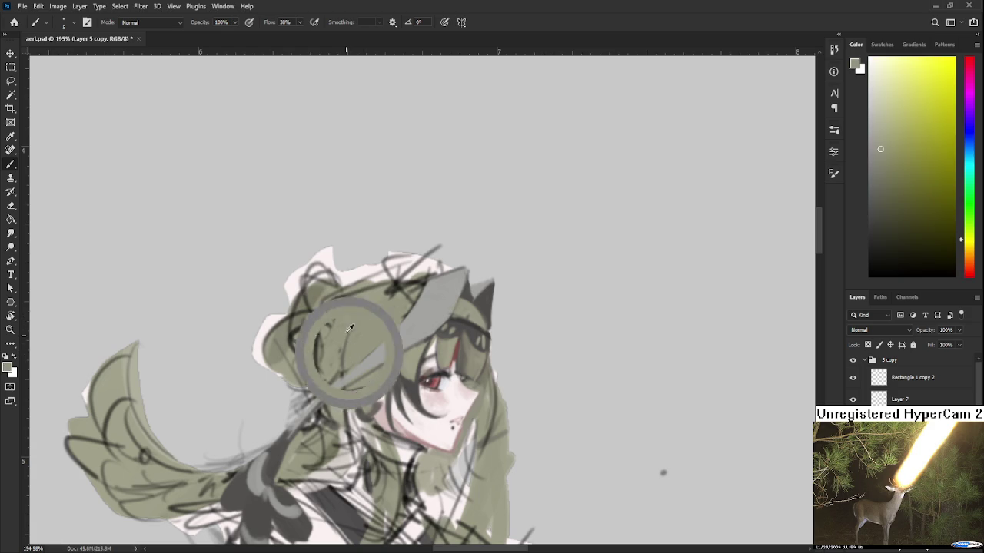
pyautogui.keyDown('alt'); pyautogui.click(469, 322); pyautogui.keyUp('alt')
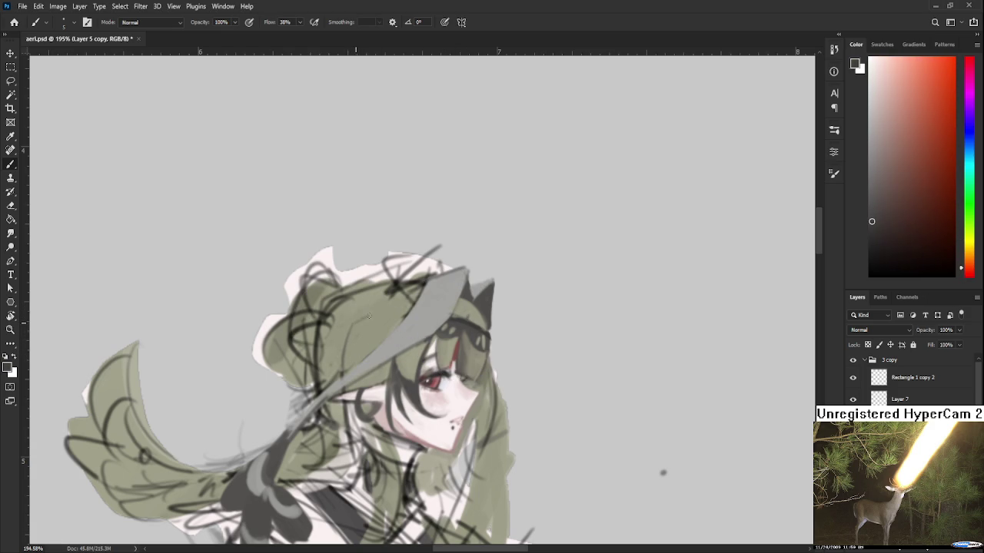
# Reposition the view of the head and pick up the hair's light olive colour
pyautogui.moveTo(382, 330); pyautogui.dragTo(374, 341)
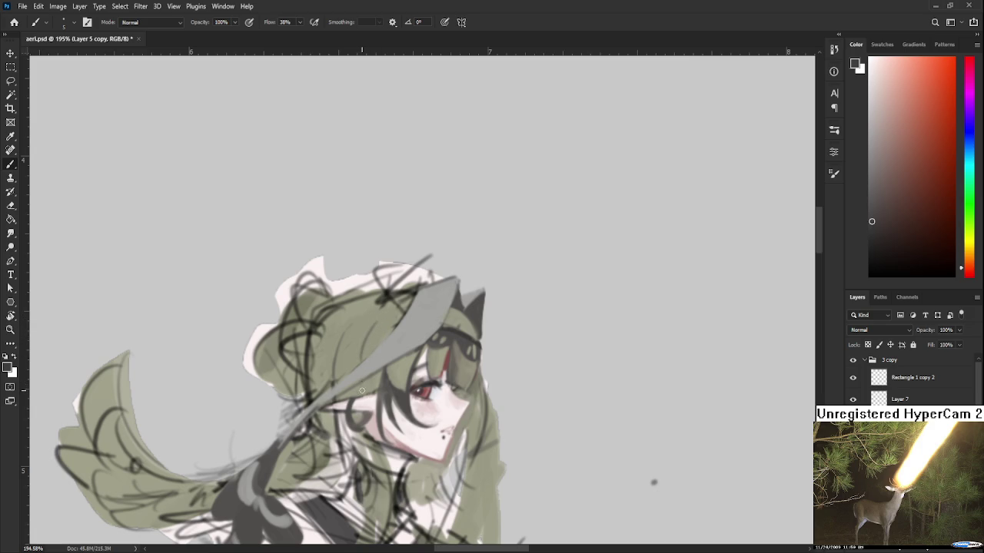
pyautogui.scroll(-1, 361, 380)
pyautogui.keyDown('alt'); pyautogui.scroll(-5, 372, 372); pyautogui.keyUp('alt')
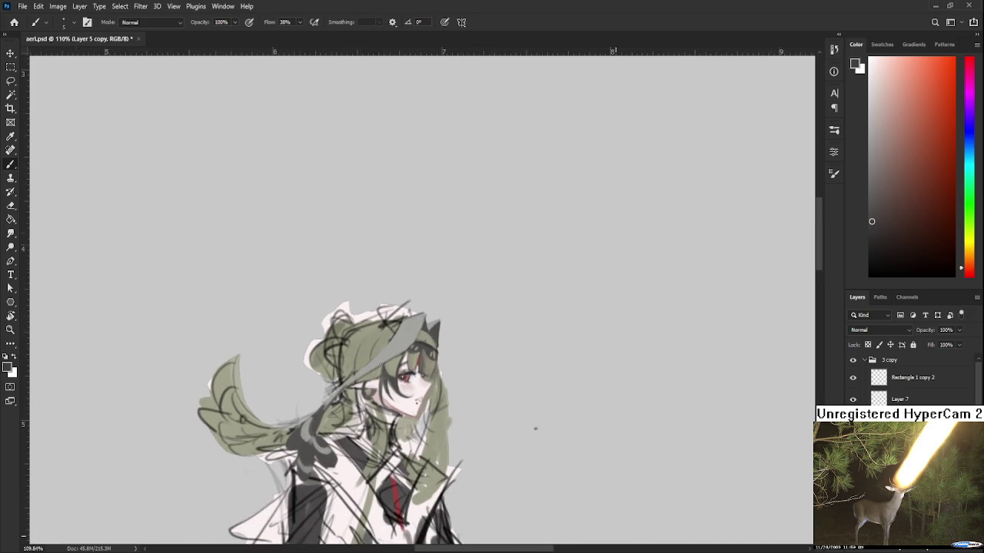
pyautogui.keyDown('alt'); pyautogui.scroll(5, 387, 366); pyautogui.keyUp('alt')
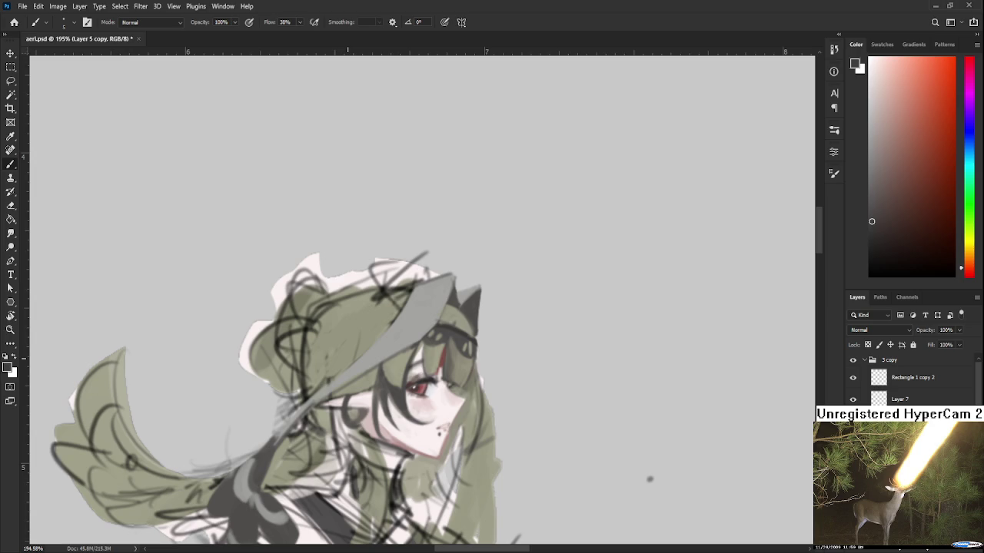
pyautogui.moveTo(327, 347)
pyautogui.mouseDown()
pyautogui.moveTo(346, 377)
pyautogui.moveTo(336, 357)
pyautogui.mouseUp()
pyautogui.keyDown('alt'); pyautogui.click(346, 396); pyautogui.keyUp('alt')
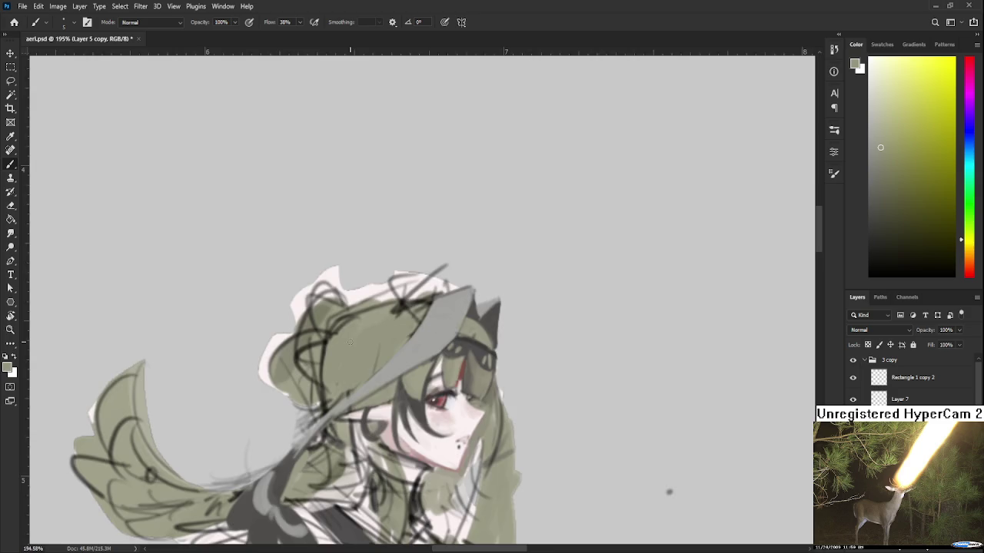
pyautogui.scroll(-2, 338, 371)
pyautogui.moveTo(376, 311); pyautogui.dragTo(370, 273)
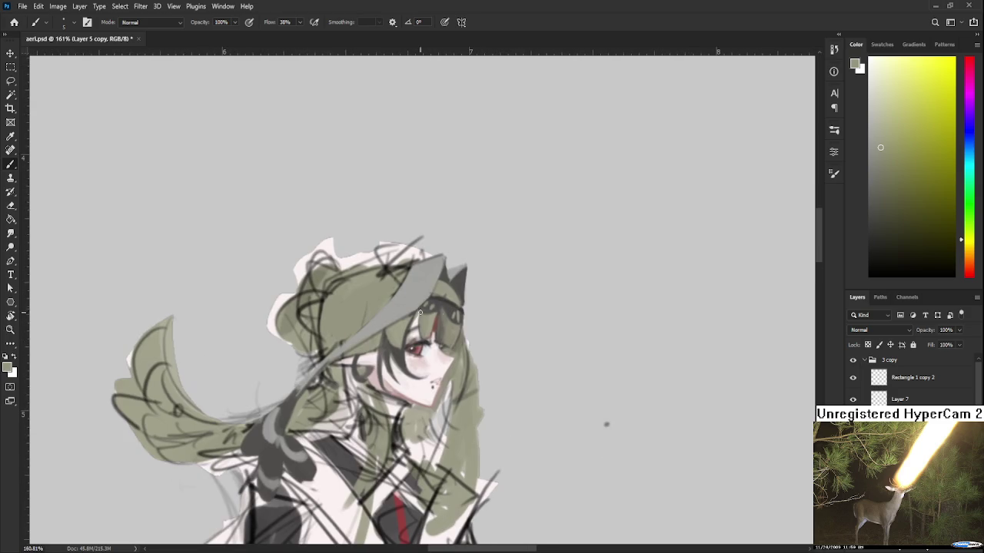
# Dab a dark orange-brown shadow onto the hair, then resample the hair's olive green
pyautogui.keyDown('alt'); pyautogui.click(437, 330); pyautogui.keyUp('alt')
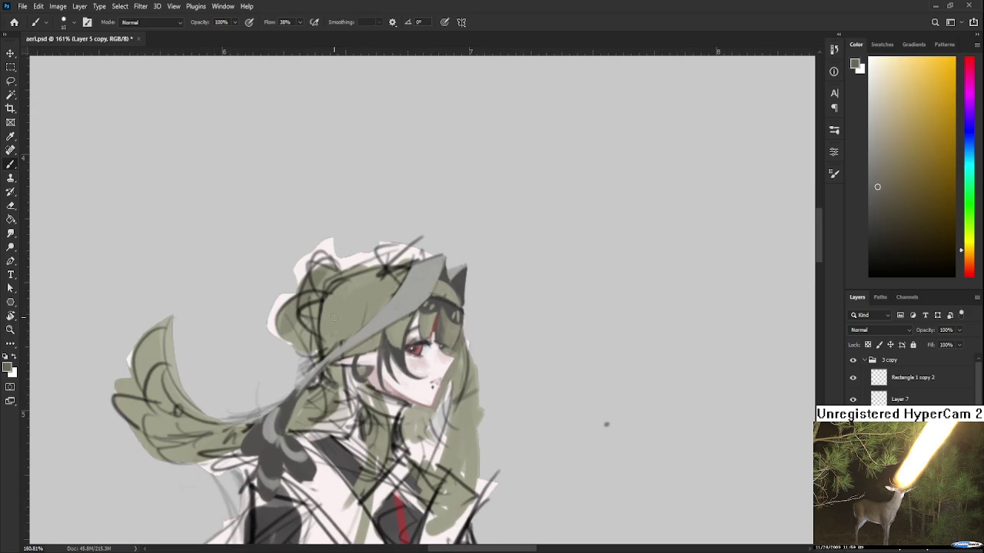
pyautogui.moveTo(334, 315)
pyautogui.mouseDown()
pyautogui.moveTo(337, 338)
pyautogui.moveTo(336, 309)
pyautogui.mouseUp()
pyautogui.keyDown('alt'); pyautogui.click(350, 324); pyautogui.keyUp('alt')
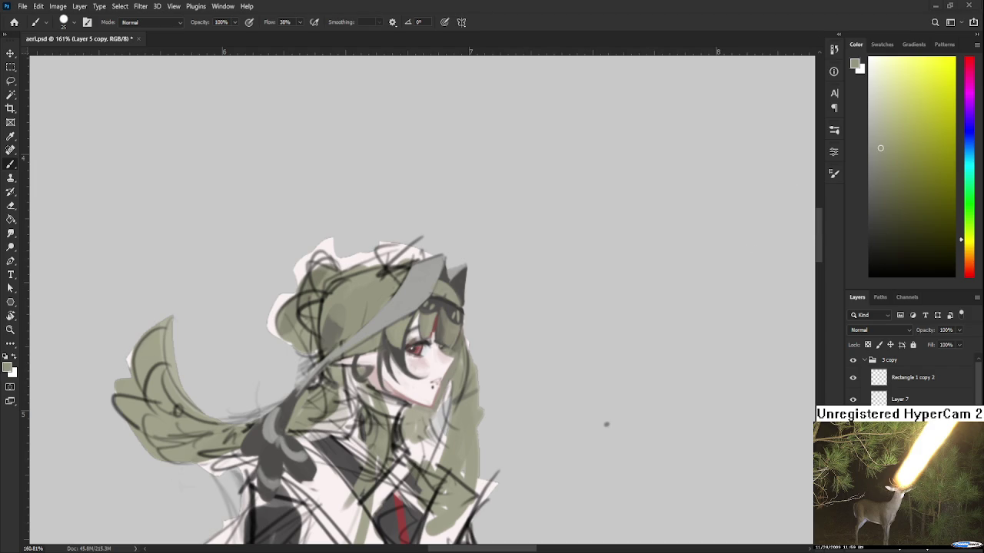
pyautogui.scroll(1, 368, 305)
pyautogui.scroll(1, 367, 305)
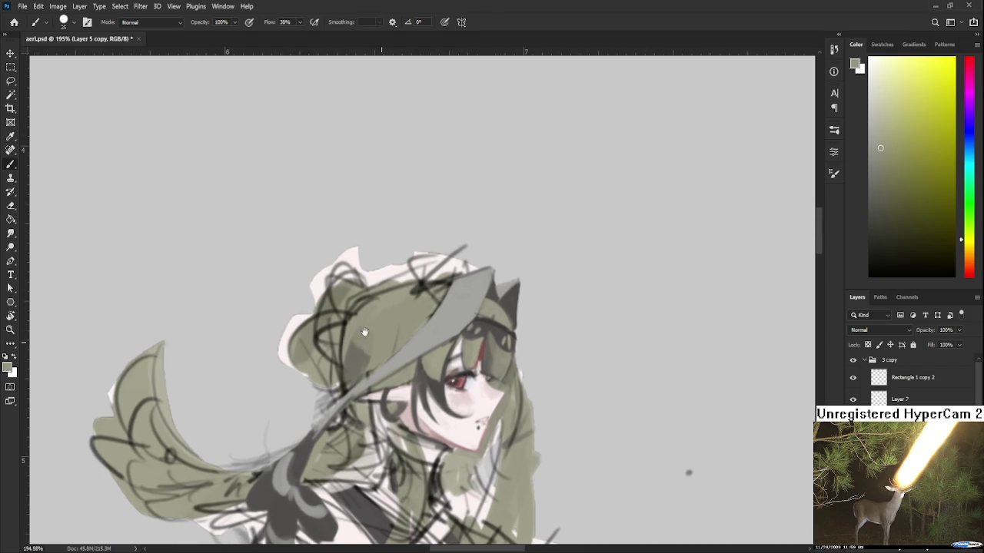
# Sample the eye's dark red and enlarge the brush from 25 to 30
pyautogui.keyDown('alt'); pyautogui.click(347, 351); pyautogui.keyUp('alt')
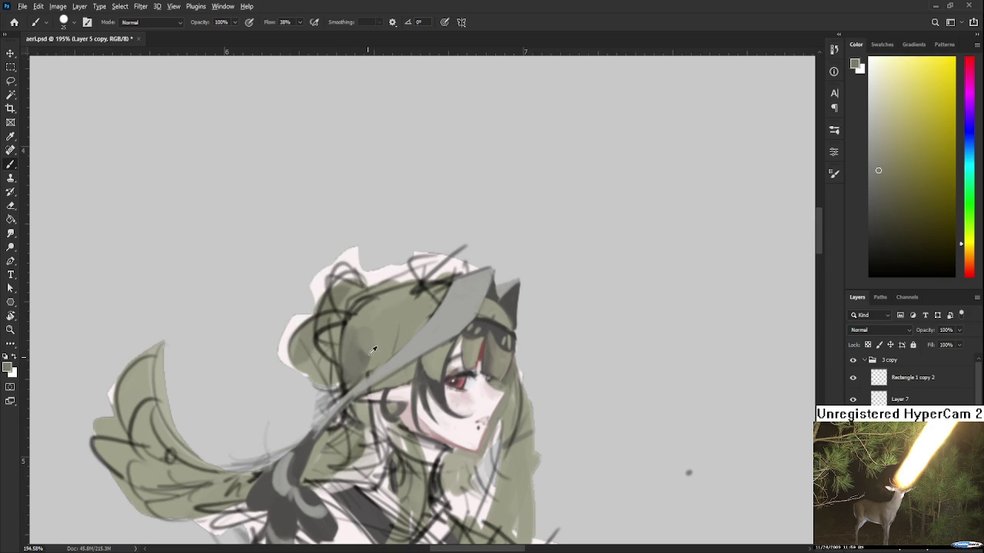
pyautogui.keyDown('alt'); pyautogui.click(357, 336); pyautogui.keyUp('alt')
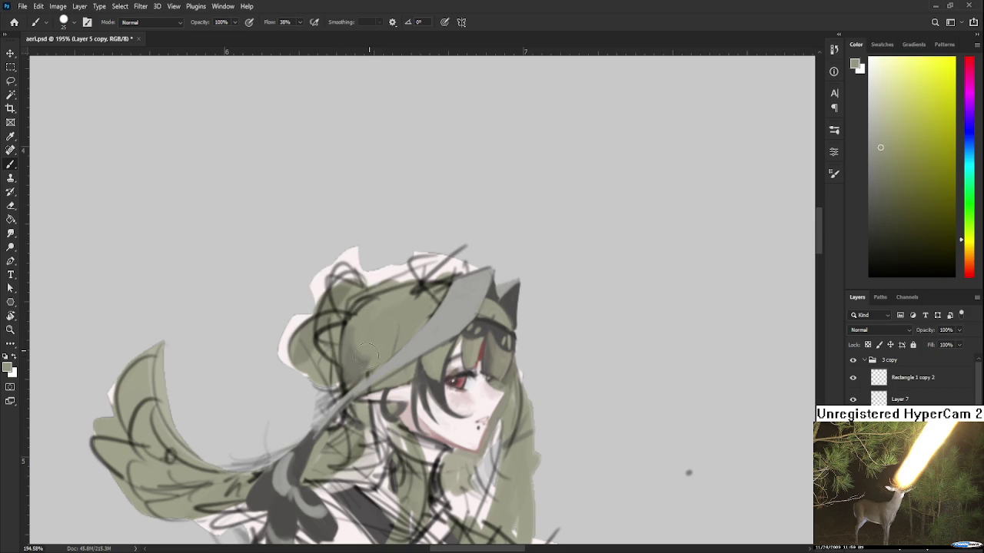
pyautogui.keyDown('alt'); pyautogui.click(478, 360); pyautogui.keyUp('alt')
pyautogui.moveTo(489, 348); pyautogui.dragTo(485, 351)
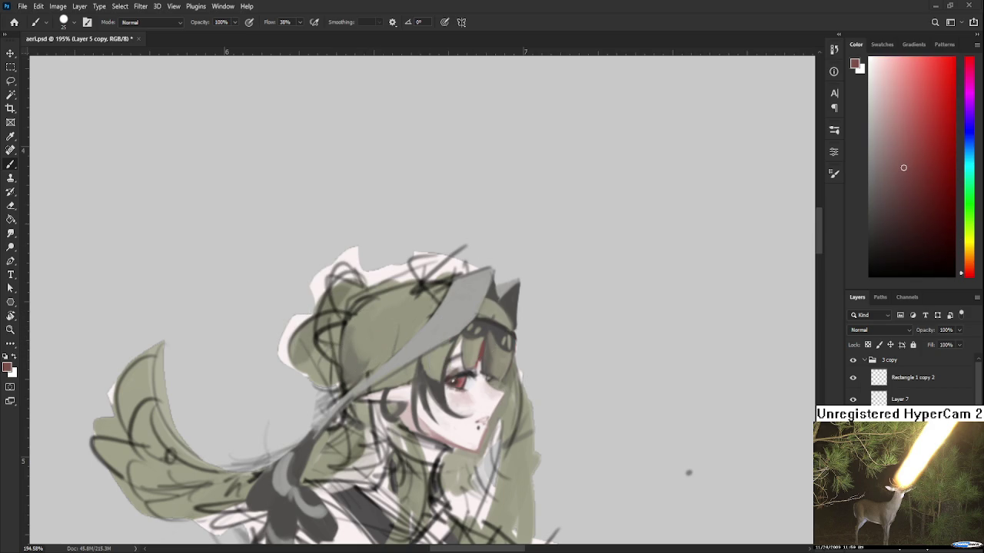
pyautogui.press(']')
pyautogui.press(']')
pyautogui.press(']')
pyautogui.press(']')
pyautogui.press(']')
# Lasso the hat area above her eye, paint warm brown inside, then deselect
pyautogui.press('l')
pyautogui.moveTo(415, 311); pyautogui.dragTo(347, 374)
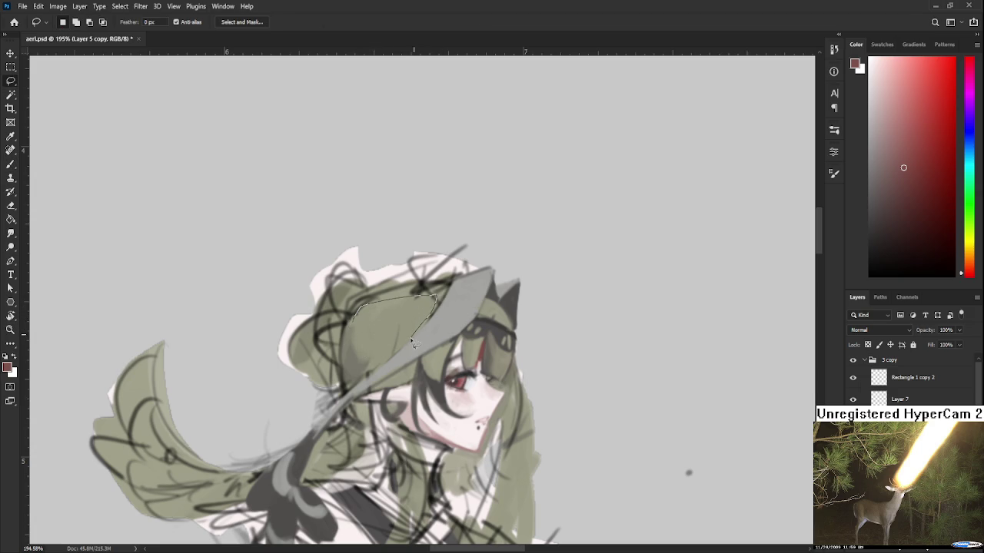
pyautogui.press('b')
pyautogui.moveTo(407, 307); pyautogui.dragTo(367, 323)
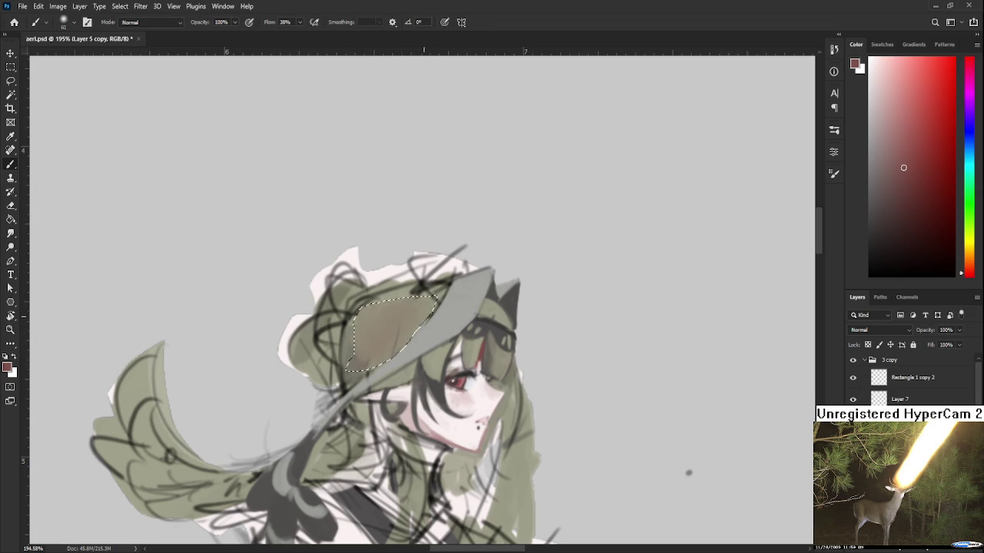
pyautogui.press('l')
pyautogui.hotkey('ctrl', 'd')
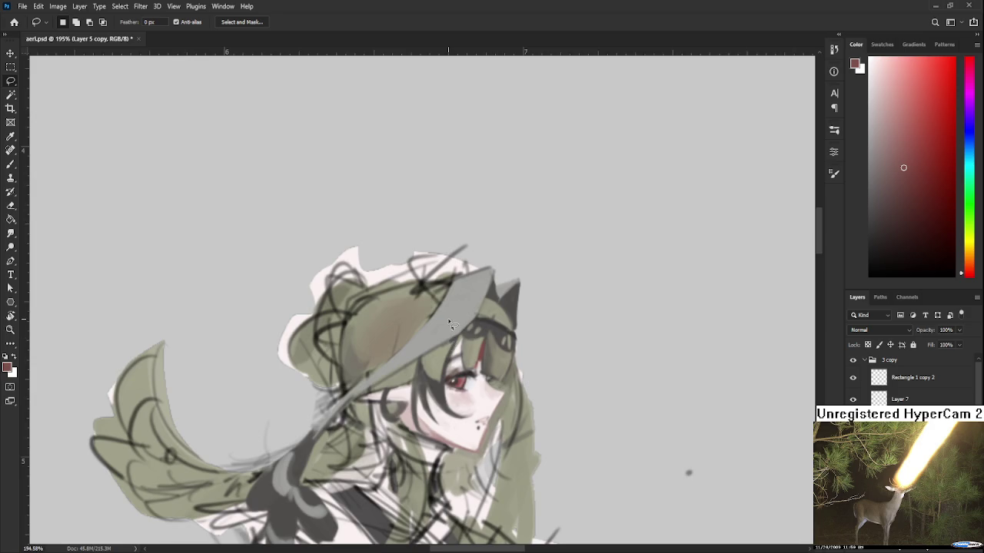
# Zoom around the hat and return to the Brush tool
pyautogui.scroll(-4, 462, 340)
pyautogui.scroll(2, 469, 344)
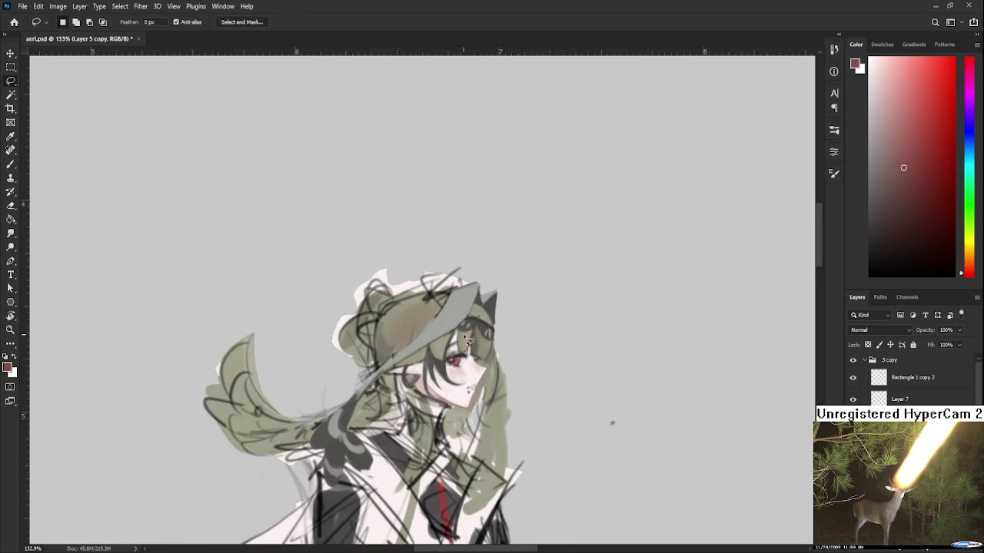
pyautogui.scroll(-1, 467, 339)
pyautogui.scroll(1, 467, 339)
pyautogui.scroll(2, 467, 339)
pyautogui.press('b')
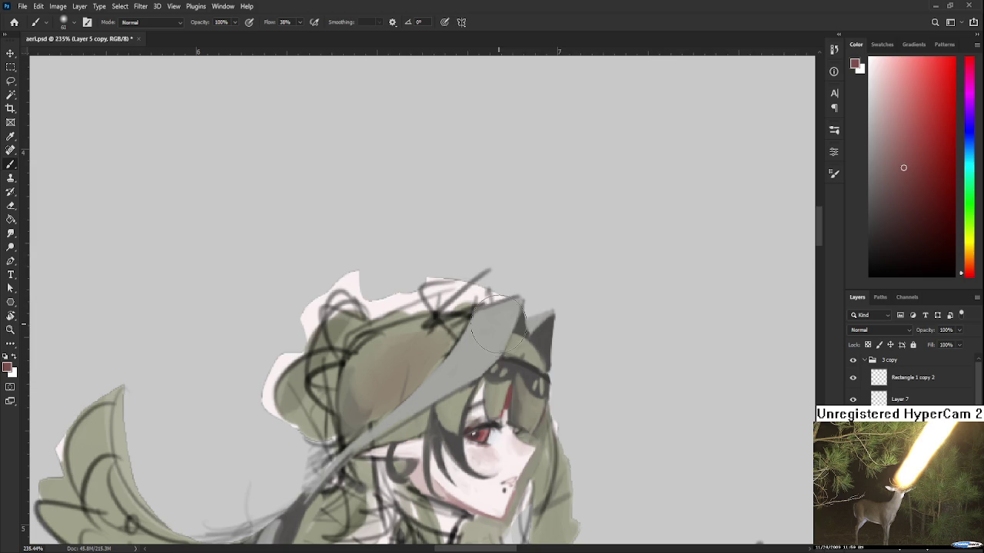
pyautogui.scroll(-1, 400, 355)
pyautogui.scroll(-1, 400, 355)
pyautogui.scroll(2, 401, 355)
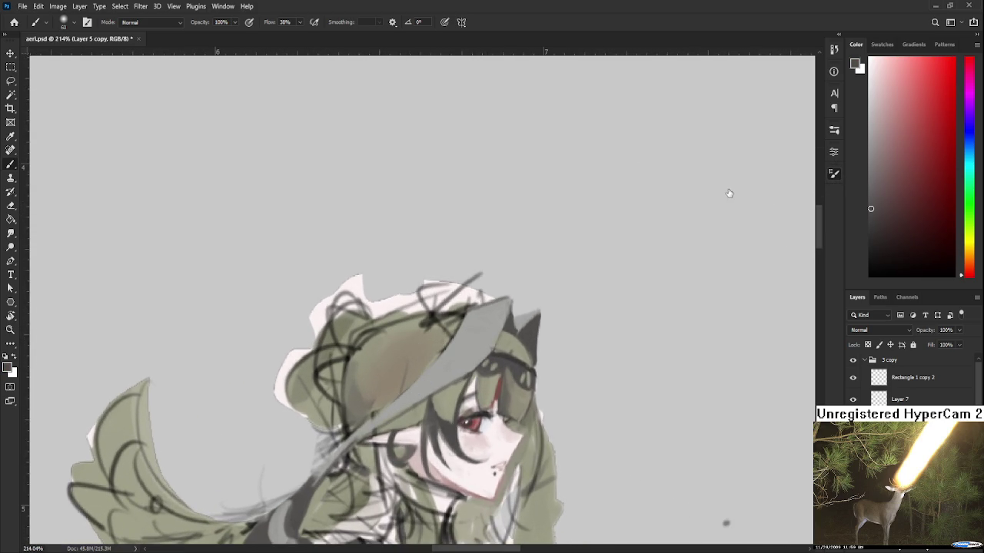
# With a solid round brush, paint a darker brown patch on the hat and extend it
pyautogui.hotkey('shift', ']')
pyautogui.moveTo(361, 312); pyautogui.dragTo(351, 357)
pyautogui.scroll(-2, 389, 354)
pyautogui.moveTo(401, 332); pyautogui.dragTo(394, 347)
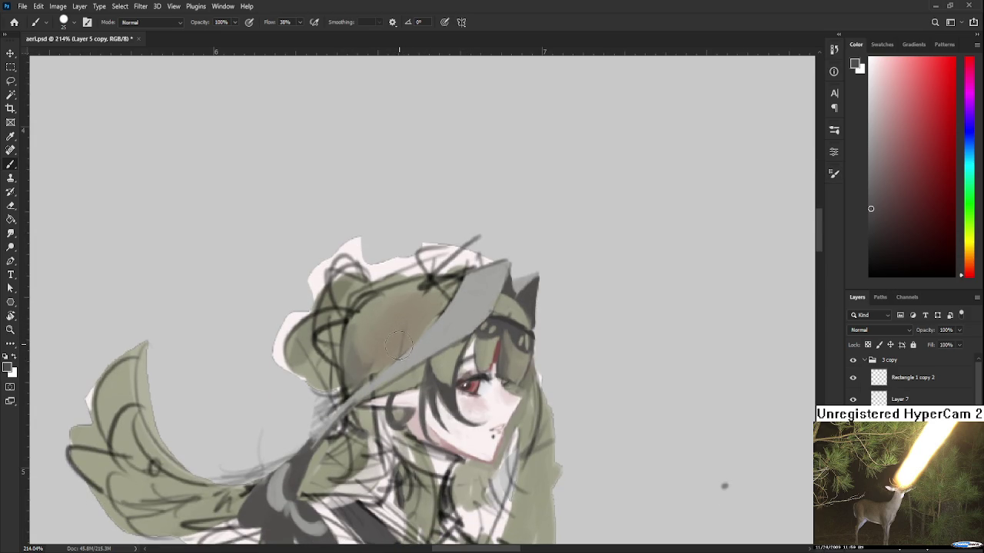
pyautogui.moveTo(399, 347)
pyautogui.mouseDown()
pyautogui.moveTo(385, 352)
pyautogui.moveTo(363, 329)
pyautogui.mouseUp()
pyautogui.keyDown('alt'); pyautogui.click(389, 339); pyautogui.keyUp('alt')
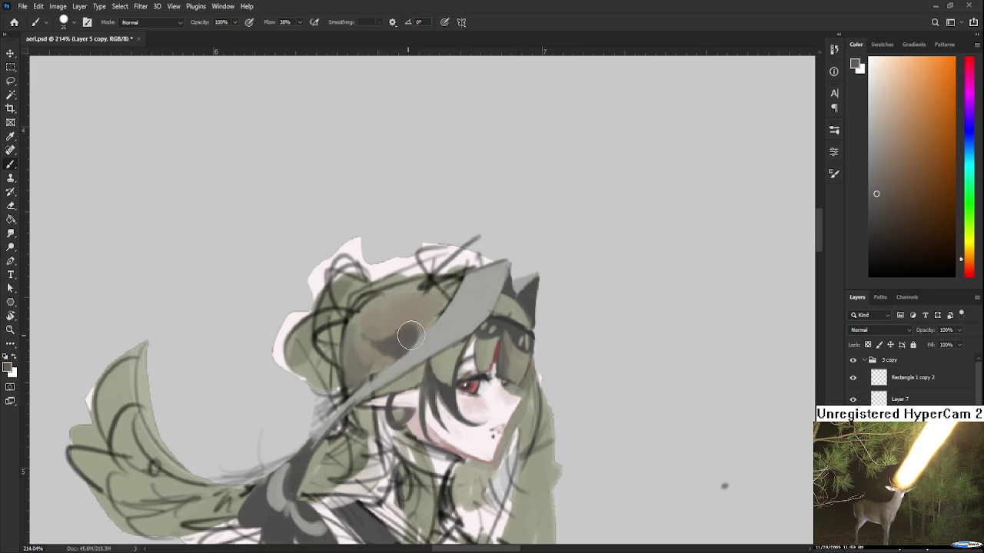
pyautogui.moveTo(412, 326)
pyautogui.mouseDown()
pyautogui.moveTo(398, 331)
pyautogui.moveTo(392, 316)
pyautogui.mouseUp()
# Sample yellow-orange and darker orange tones from the hat and paint more brown shading
pyautogui.keyDown('alt'); pyautogui.click(378, 352); pyautogui.keyUp('alt')
pyautogui.keyDown('alt'); pyautogui.click(376, 346); pyautogui.keyUp('alt')
pyautogui.keyDown('alt'); pyautogui.click(397, 341); pyautogui.keyUp('alt')
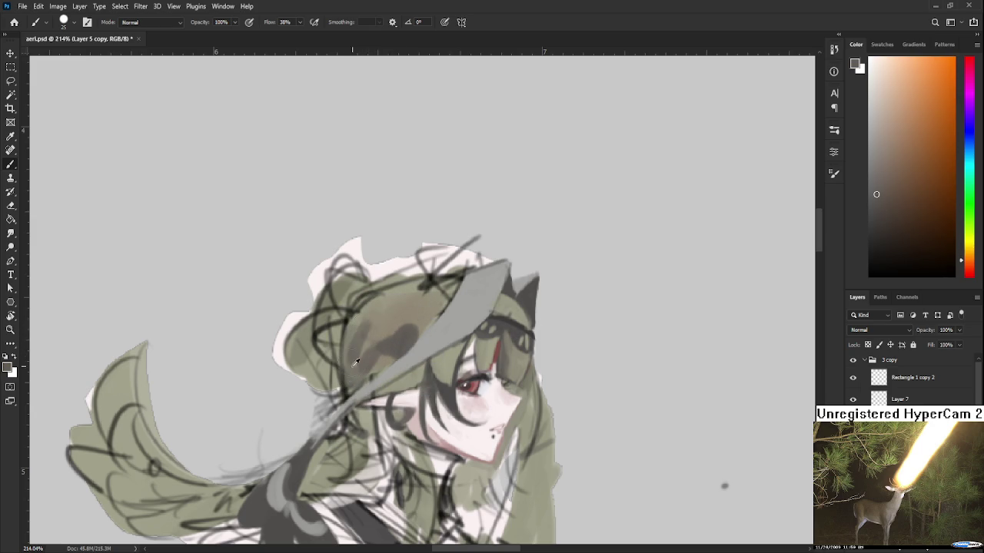
pyautogui.keyDown('alt'); pyautogui.click(376, 329); pyautogui.keyUp('alt')
pyautogui.keyDown('alt'); pyautogui.click(357, 349); pyautogui.keyUp('alt')
pyautogui.keyDown('alt'); pyautogui.click(362, 342); pyautogui.keyUp('alt')
pyautogui.keyDown('alt'); pyautogui.click(401, 340); pyautogui.keyUp('alt')
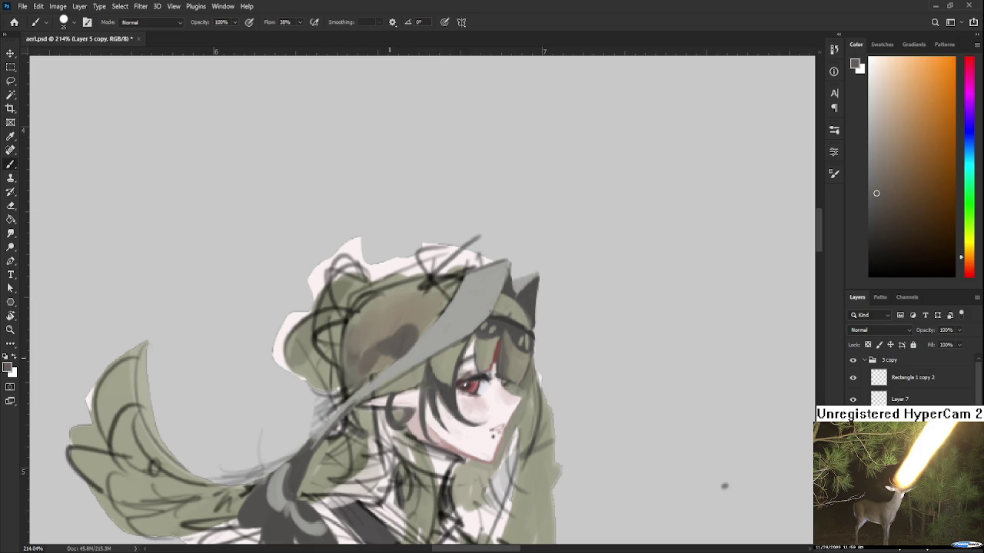
pyautogui.moveTo(389, 338); pyautogui.dragTo(407, 319)
pyautogui.scroll(2, 399, 319)
pyautogui.moveTo(399, 319); pyautogui.dragTo(307, 338)
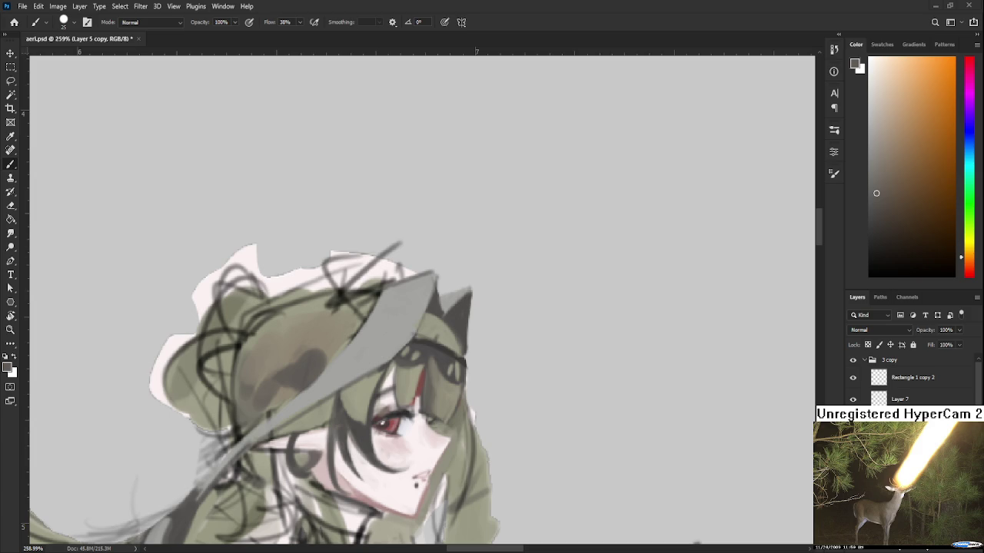
pyautogui.scroll(-2, 591, 496)
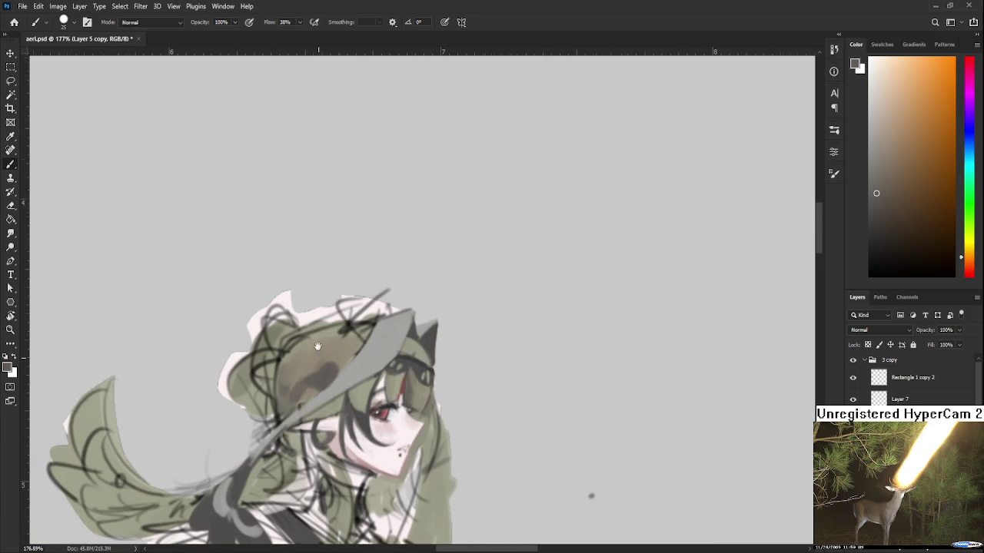
# With a smaller brush, paint darker brown strokes and a reddish-brown patch on the hat
pyautogui.moveTo(318, 347); pyautogui.dragTo(365, 255)
pyautogui.keyDown('alt'); pyautogui.click(375, 265); pyautogui.keyUp('alt')
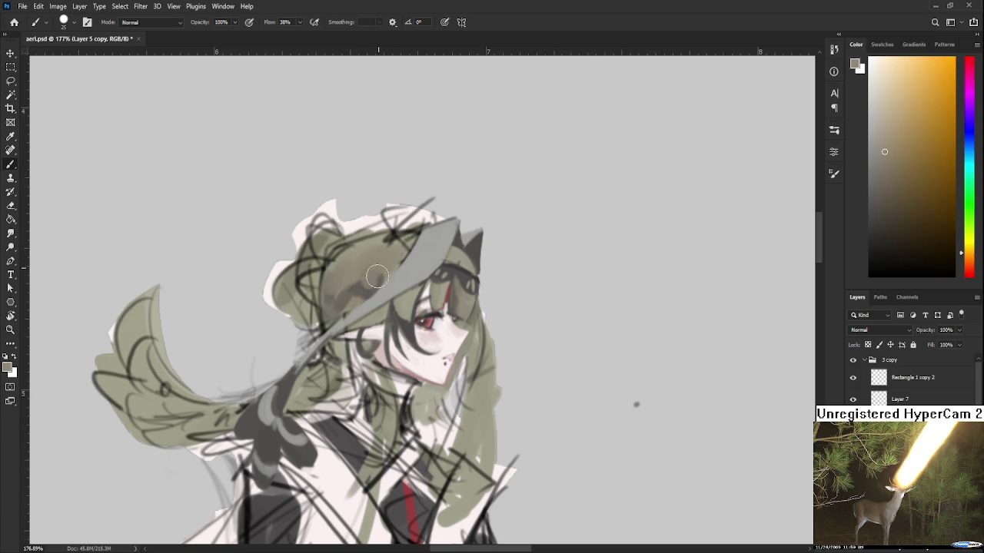
pyautogui.keyDown('alt'); pyautogui.click(359, 293); pyautogui.keyUp('alt')
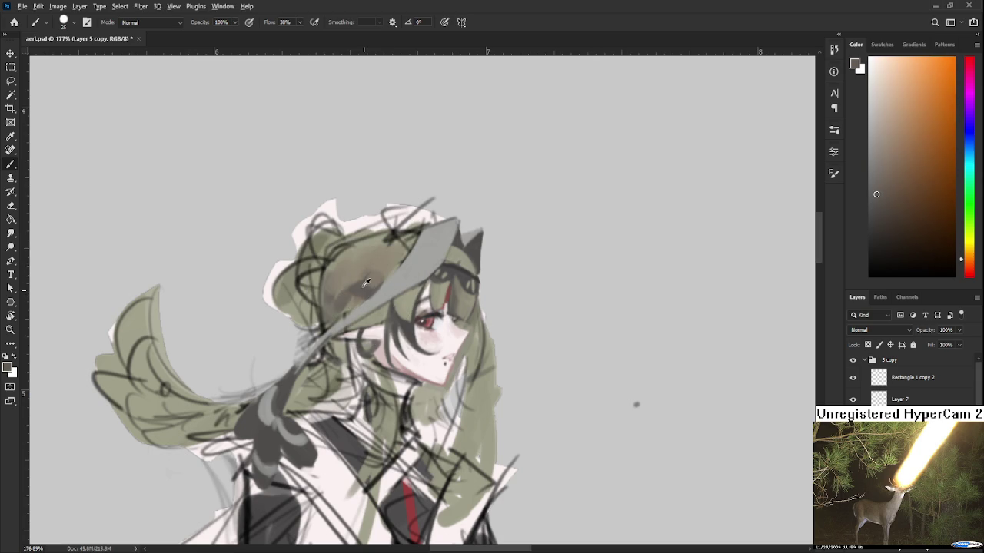
pyautogui.press('[')
pyautogui.press('[')
pyautogui.press('[')
pyautogui.moveTo(366, 259); pyautogui.dragTo(355, 282)
pyautogui.keyDown('alt'); pyautogui.click(442, 300); pyautogui.keyUp('alt')
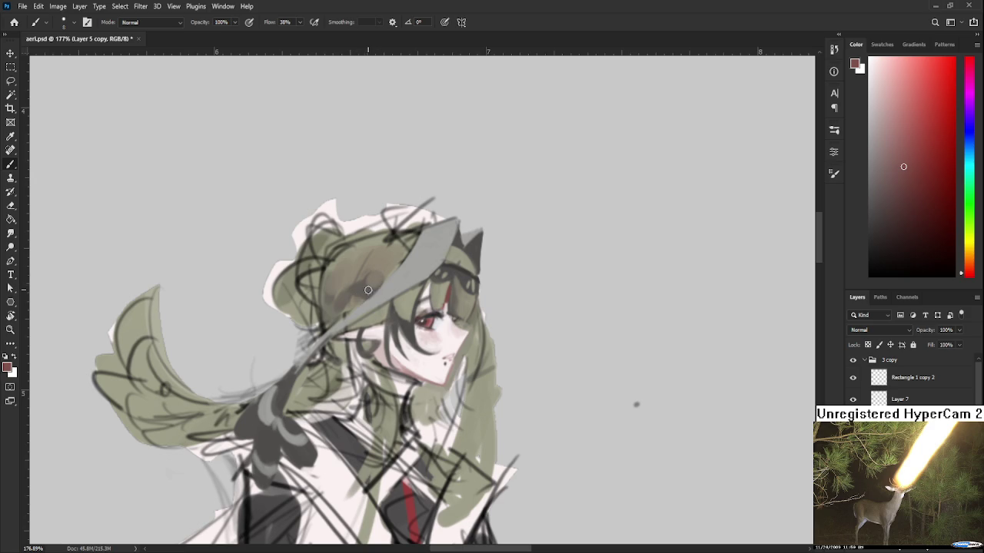
pyautogui.moveTo(356, 293)
pyautogui.mouseDown()
pyautogui.moveTo(354, 302)
pyautogui.moveTo(392, 241)
pyautogui.moveTo(381, 244)
pyautogui.mouseUp()
# Zoom out, sample a grey, and brush dark grey hair strands next to her eye
pyautogui.scroll(-1, 384, 246)
pyautogui.scroll(-2, 438, 302)
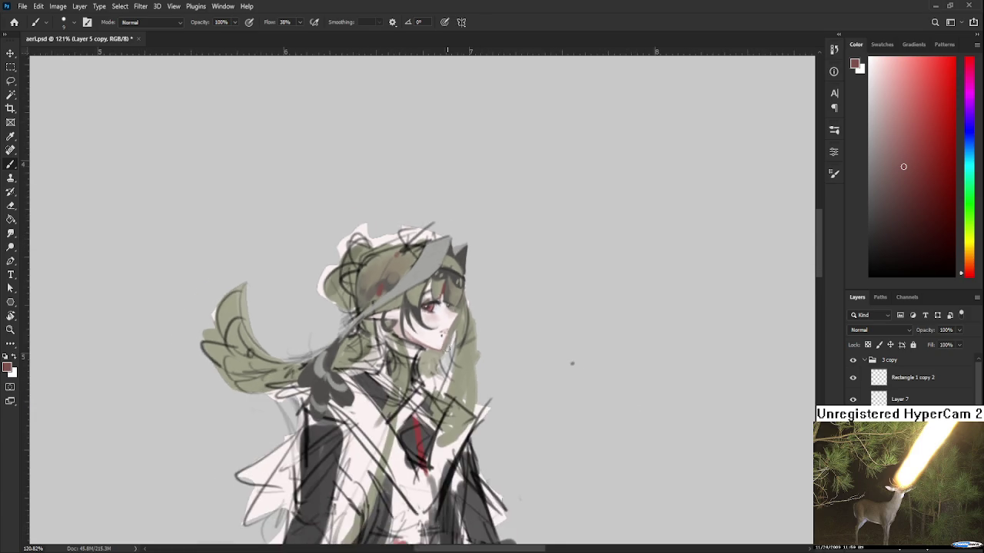
pyautogui.scroll(2, 438, 302)
pyautogui.scroll(1, 438, 302)
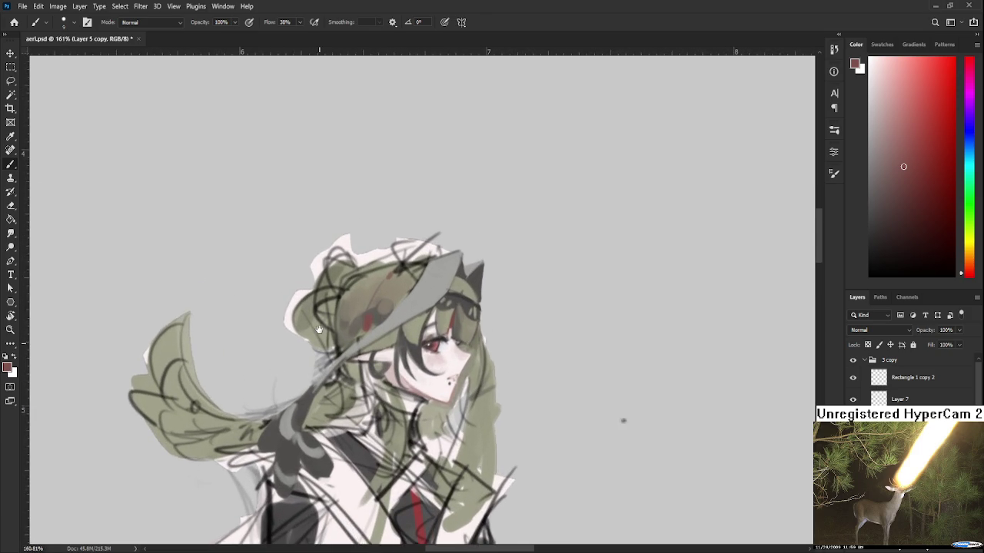
pyautogui.scroll(1, 438, 302)
pyautogui.keyDown('alt'); pyautogui.click(417, 355); pyautogui.keyUp('alt')
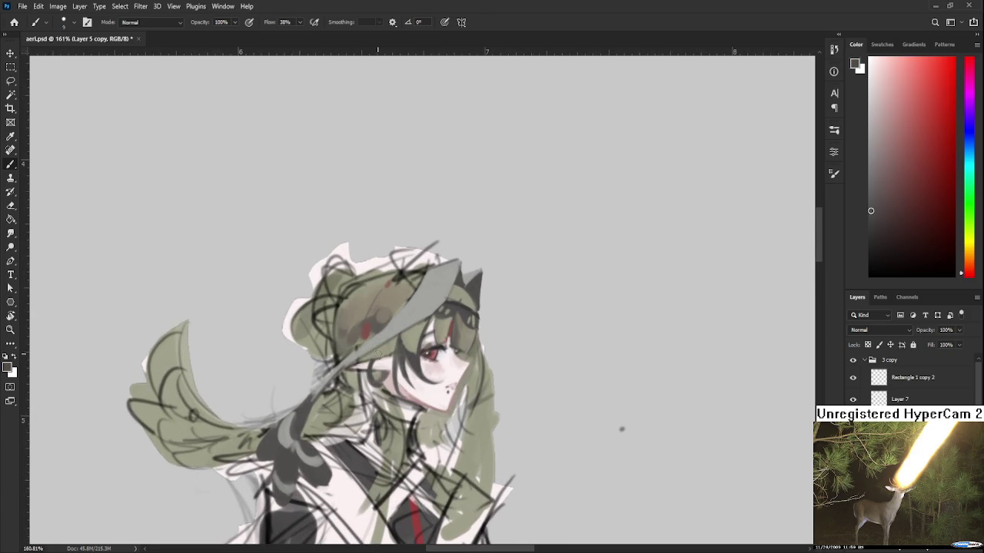
pyautogui.moveTo(388, 346)
pyautogui.mouseDown()
pyautogui.moveTo(371, 357)
pyautogui.moveTo(392, 343)
pyautogui.moveTo(392, 354)
pyautogui.mouseUp()
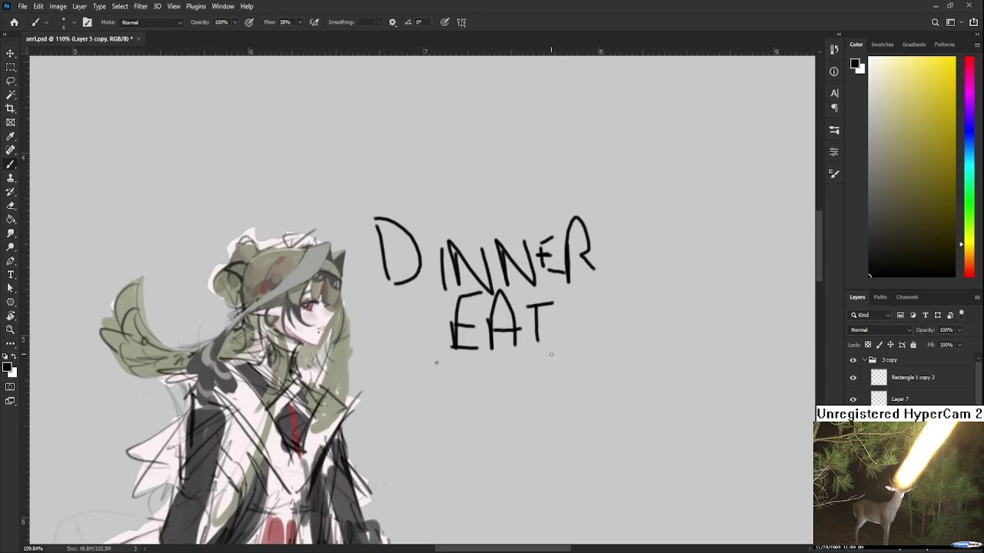
# Save aeri.psd with Ctrl+S
pyautogui.hotkey('ctrl', 's')
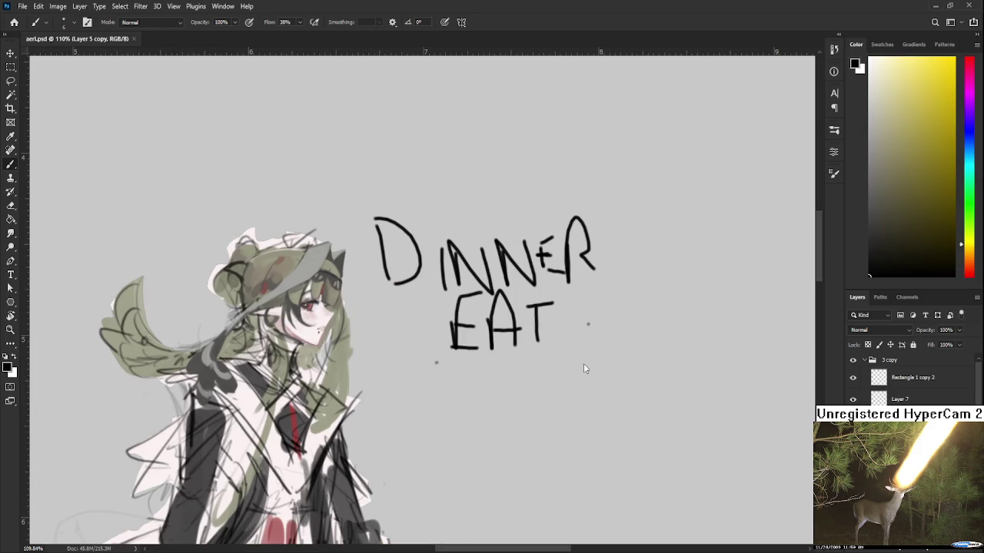